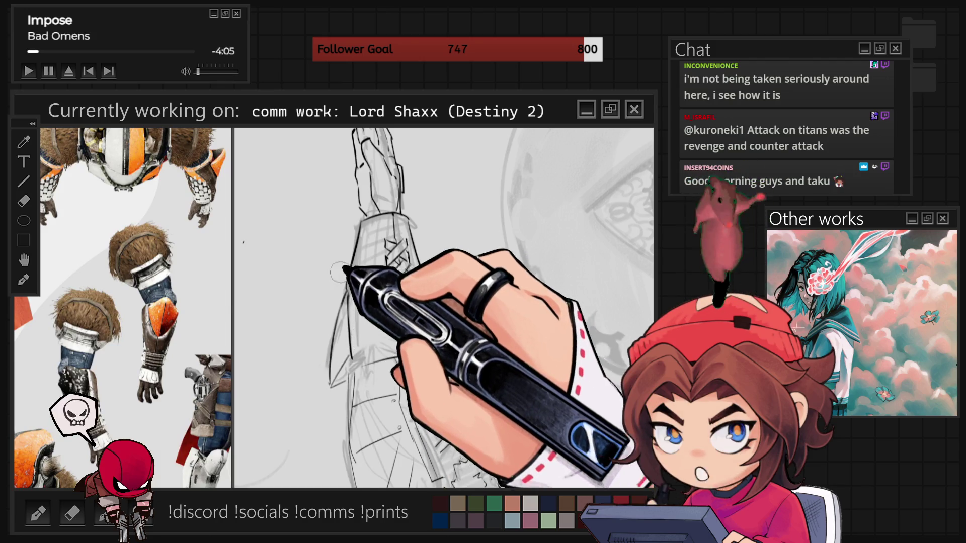
Step: Ink clean lines over the raised arm's sleeve and its criss-cross lacing
{"action": "scroll", "coordinate": [339, 272], "scroll_direction": "down", "scroll_amount": 5}
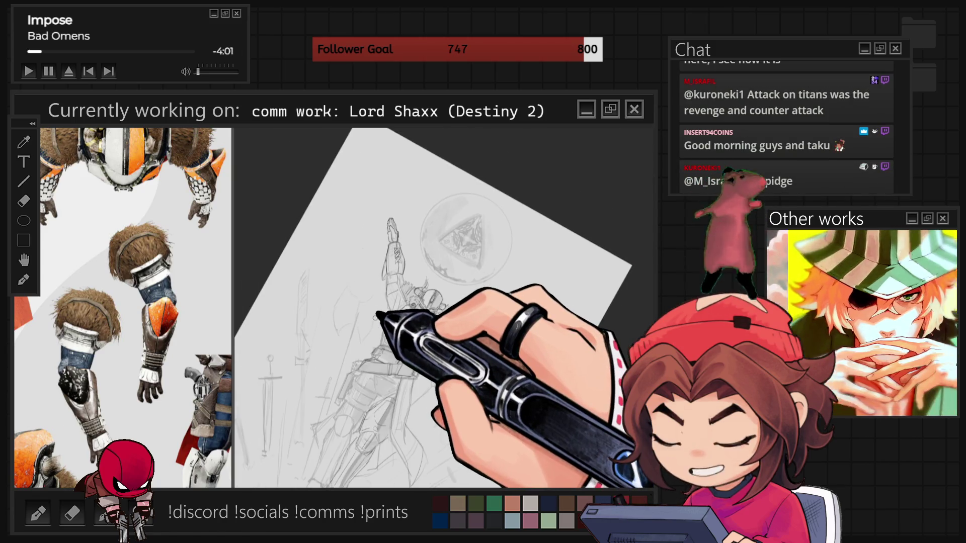
{"action": "scroll", "coordinate": [393, 298], "scroll_direction": "up", "scroll_amount": 5}
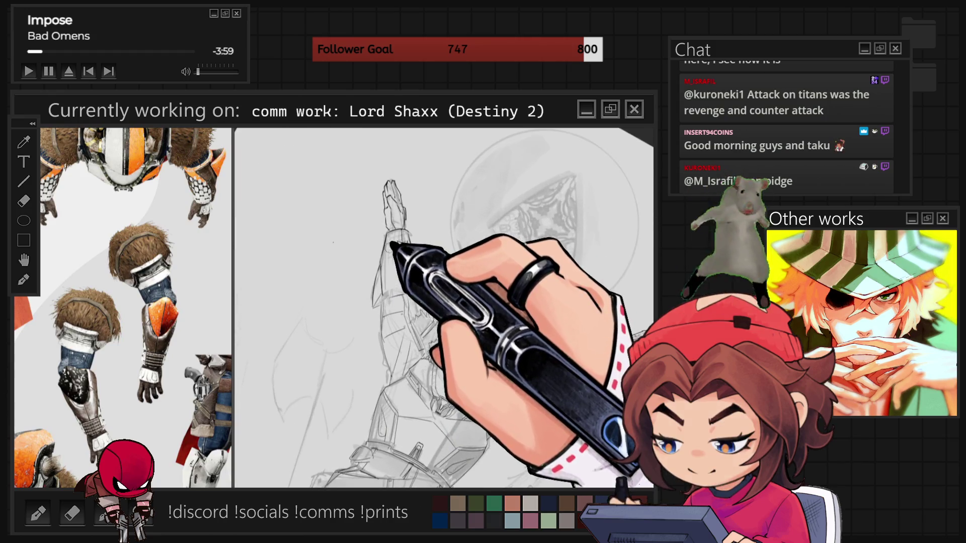
{"action": "scroll", "coordinate": [372, 266], "scroll_direction": "up", "scroll_amount": 3}
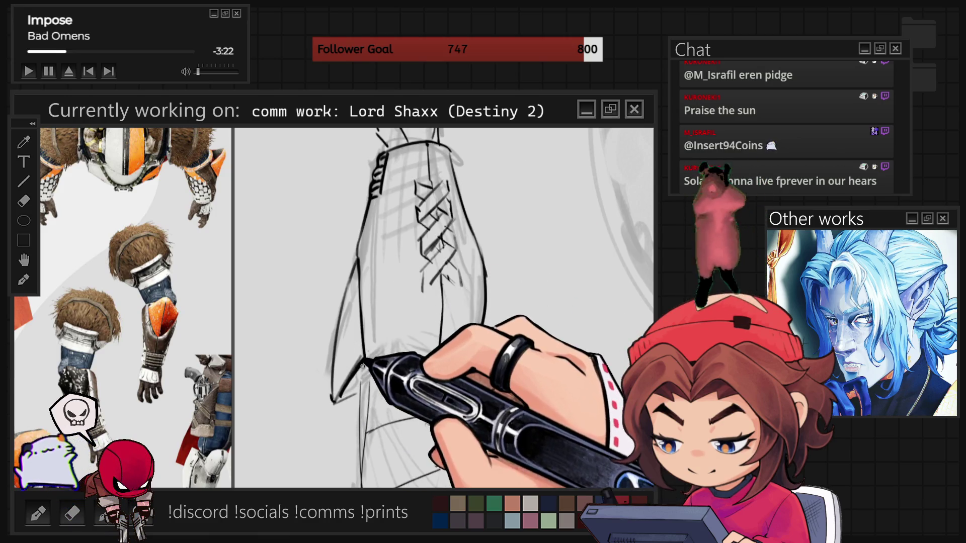
{"action": "scroll", "coordinate": [444, 308], "scroll_direction": "down", "scroll_amount": 5}
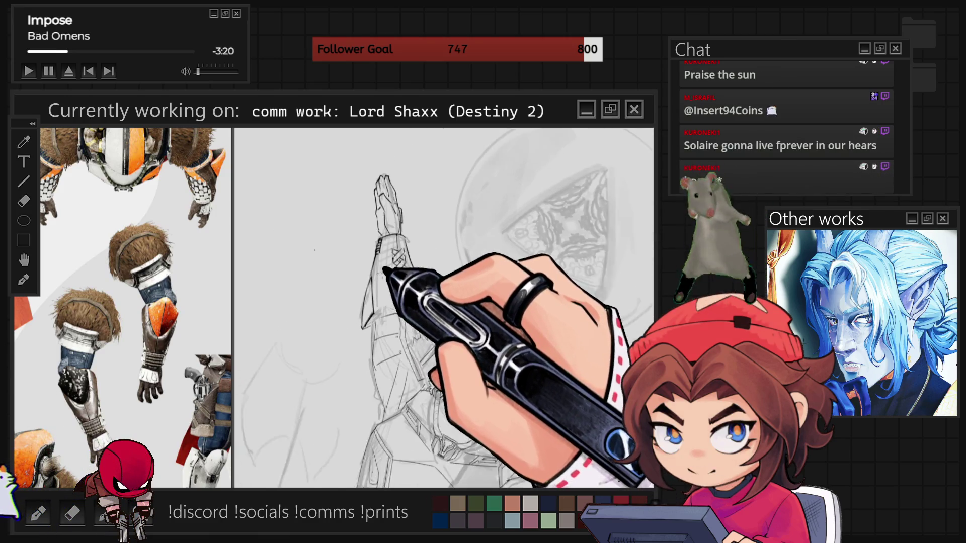
{"action": "scroll", "coordinate": [443, 308], "scroll_direction": "up", "scroll_amount": 5}
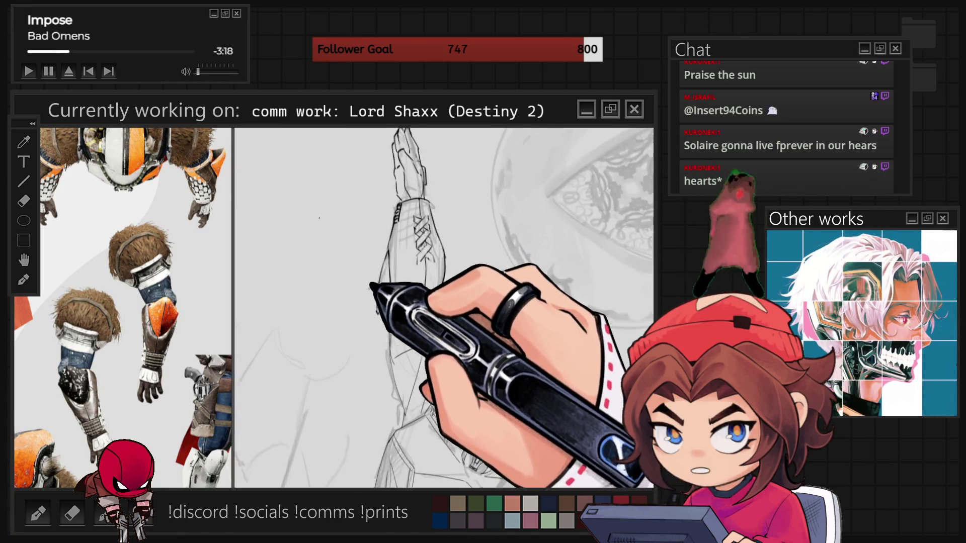
{"action": "scroll", "coordinate": [442, 243], "scroll_direction": "up", "scroll_amount": 1}
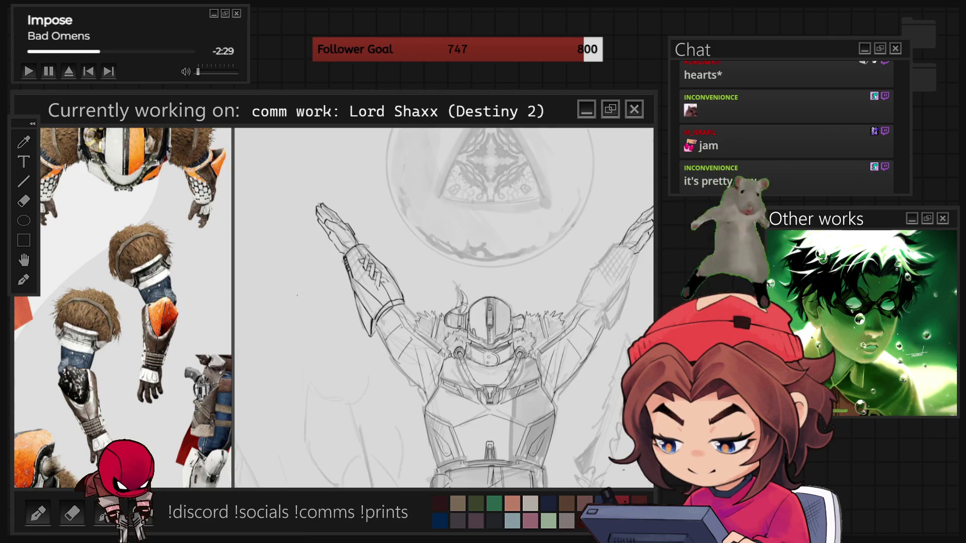
Step: Finish inking the left raised gauntlet and the open hand over the sketch
{"action": "scroll", "coordinate": [454, 253], "scroll_direction": "up", "scroll_amount": 3}
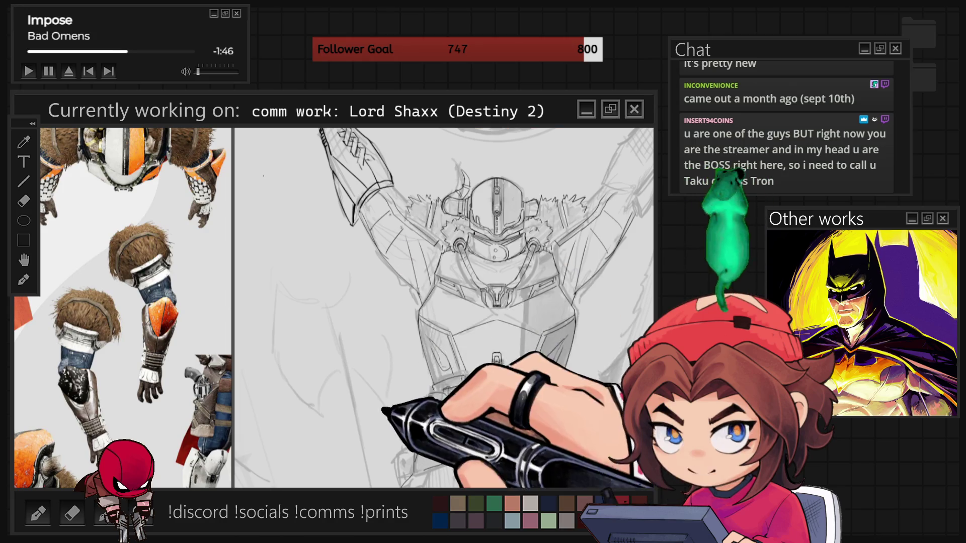
Step: Ink the helmet and fur collar on a rotated view, reset it upright, and lasso the inked forearm
{"action": "scroll", "coordinate": [442, 307], "scroll_direction": "up", "scroll_amount": 2}
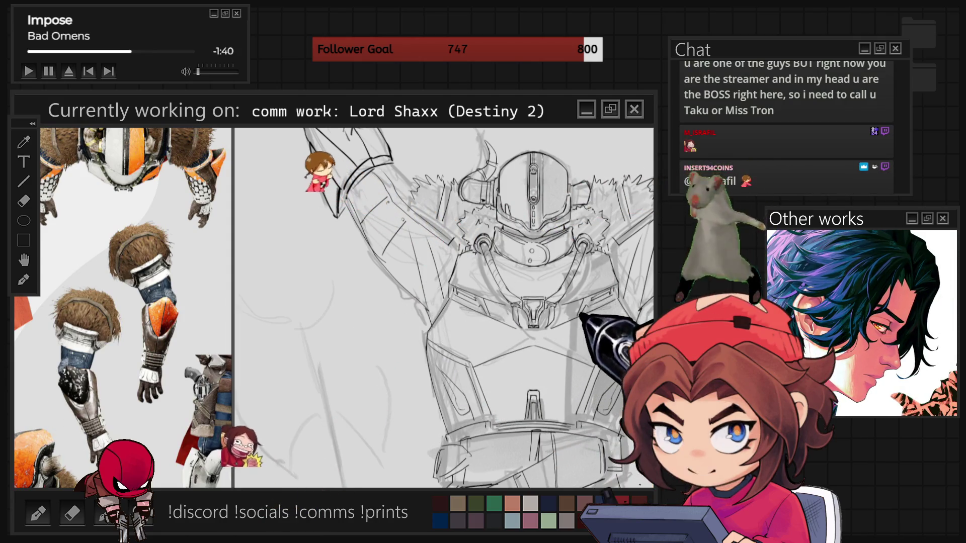
{"action": "key", "text": "6"}
{"action": "key", "text": "6"}
{"action": "key", "text": "6"}
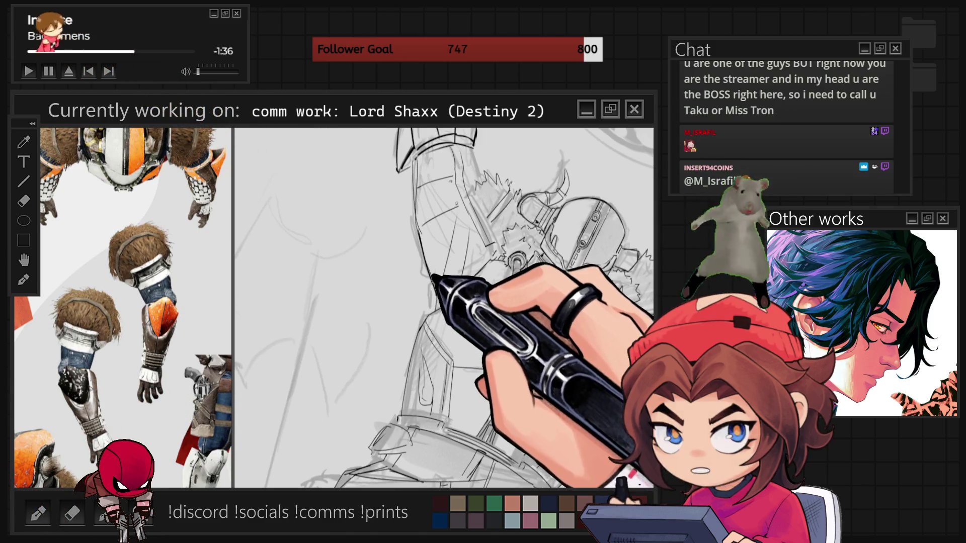
{"action": "key", "text": "4"}
{"action": "key", "text": "4"}
{"action": "key", "text": "4"}
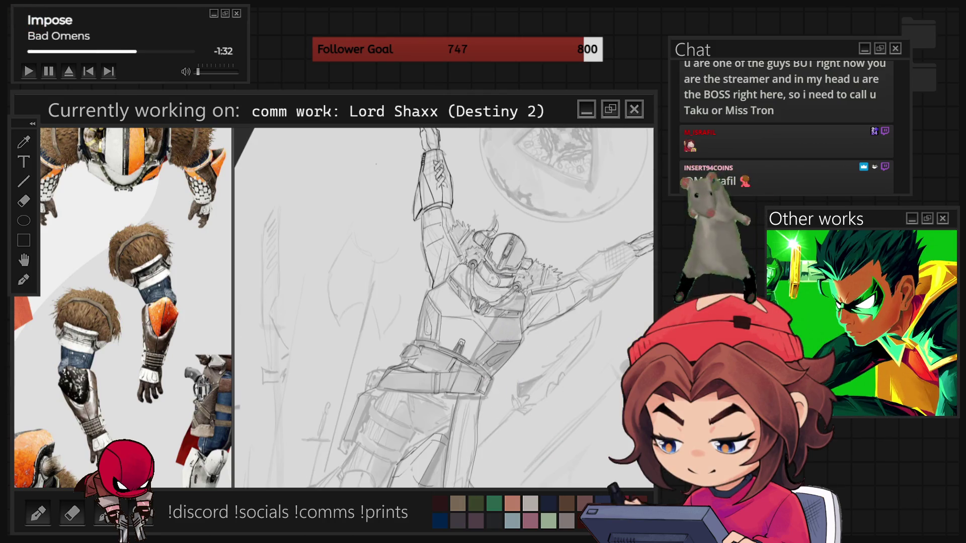
{"action": "key", "text": "5"}
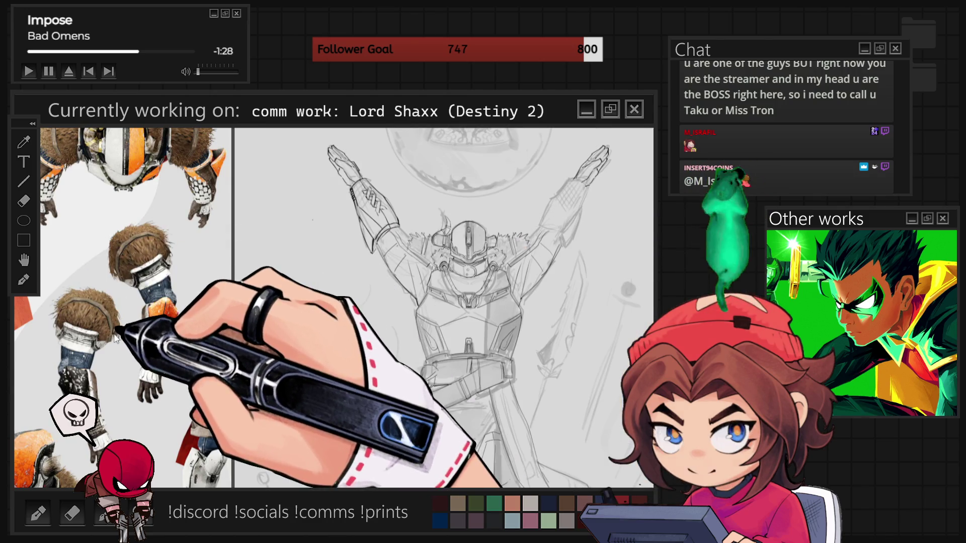
{"action": "key", "text": "plus"}
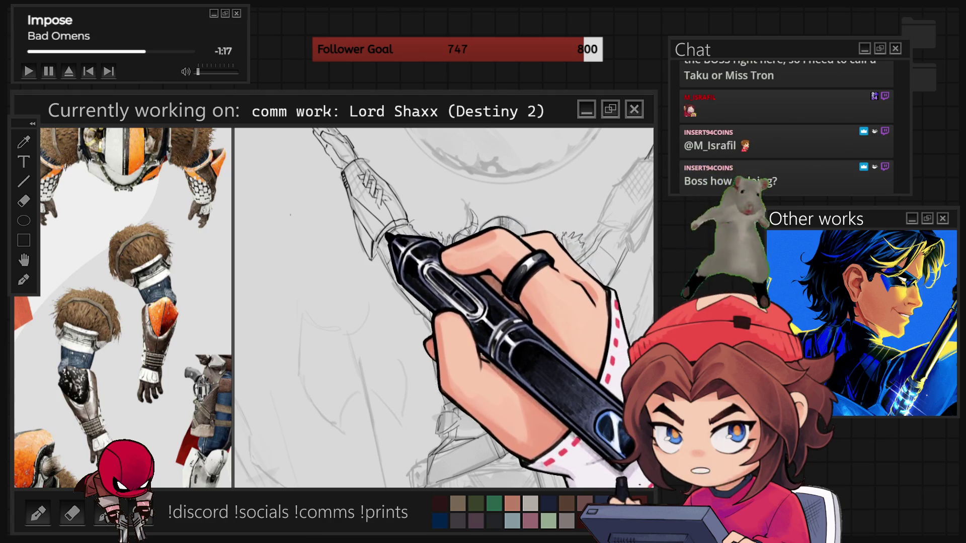
{"action": "mouse_move", "coordinate": [345, 274]}
{"action": "left_mouse_down"}
{"action": "mouse_move", "coordinate": [309, 211]}
{"action": "mouse_move", "coordinate": [319, 165]}
{"action": "mouse_move", "coordinate": [375, 271]}
{"action": "left_mouse_up"}
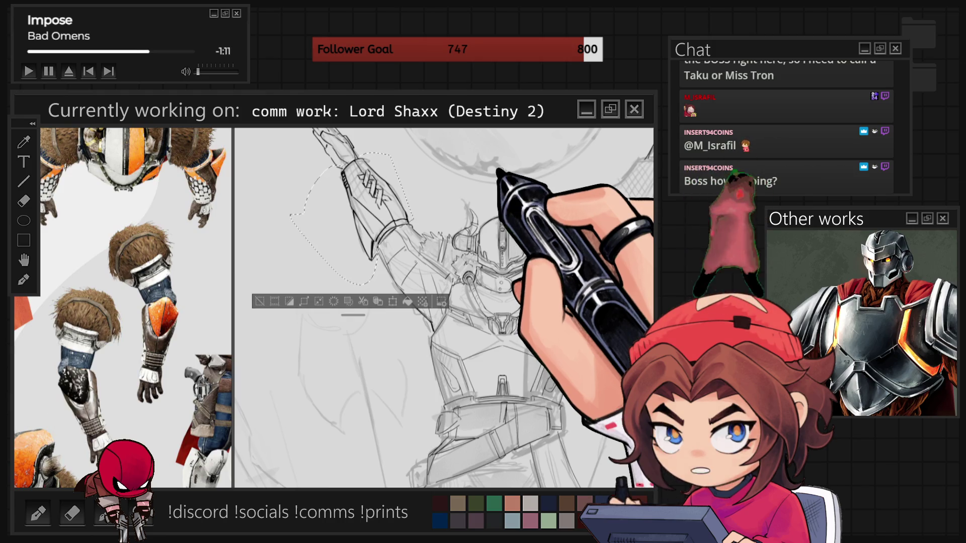
Step: Paste a copy of the inked forearm and slide it onto the right raised arm
{"action": "left_click", "coordinate": [259, 300]}
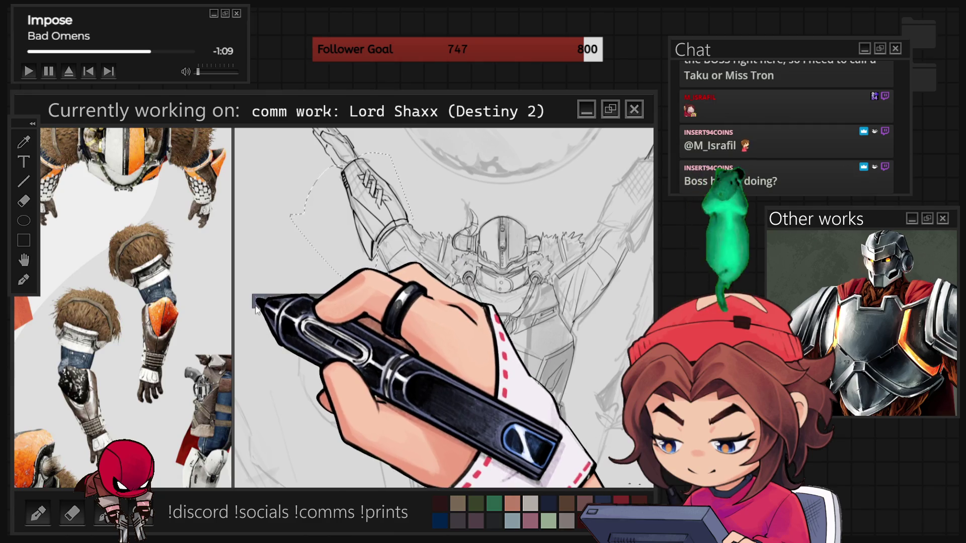
{"action": "key", "text": "ctrl+v"}
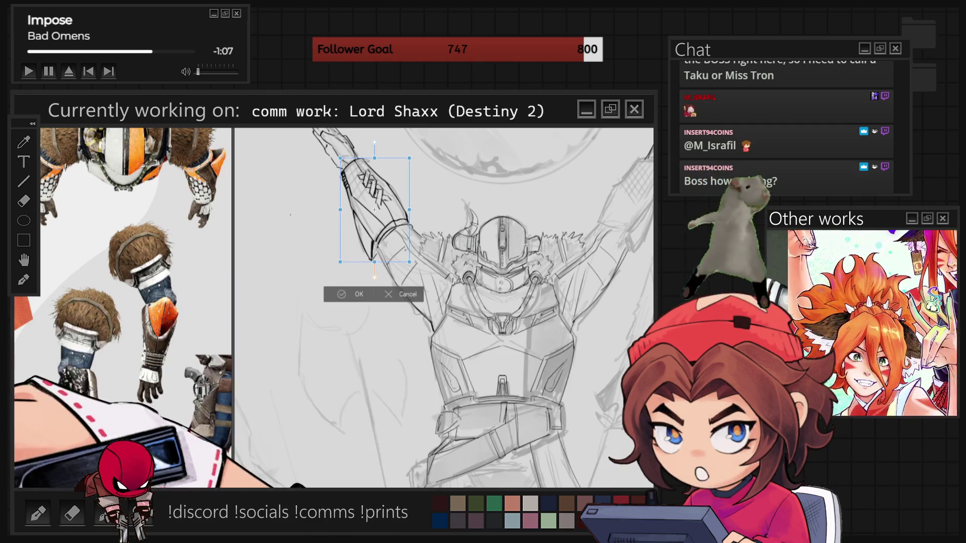
{"action": "left_click_drag", "start_coordinate": [333, 300], "coordinate": [589, 301]}
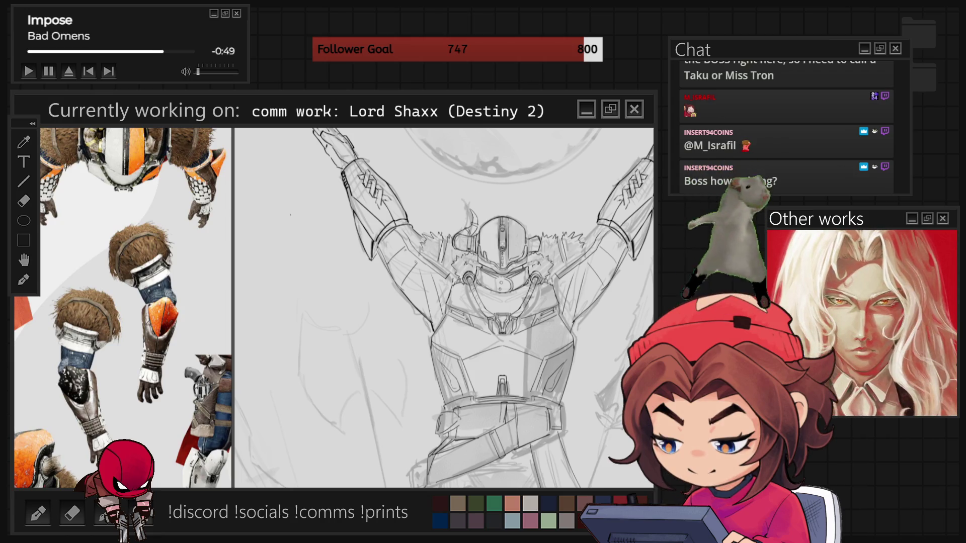
{"action": "key", "text": "ctrl+plus"}
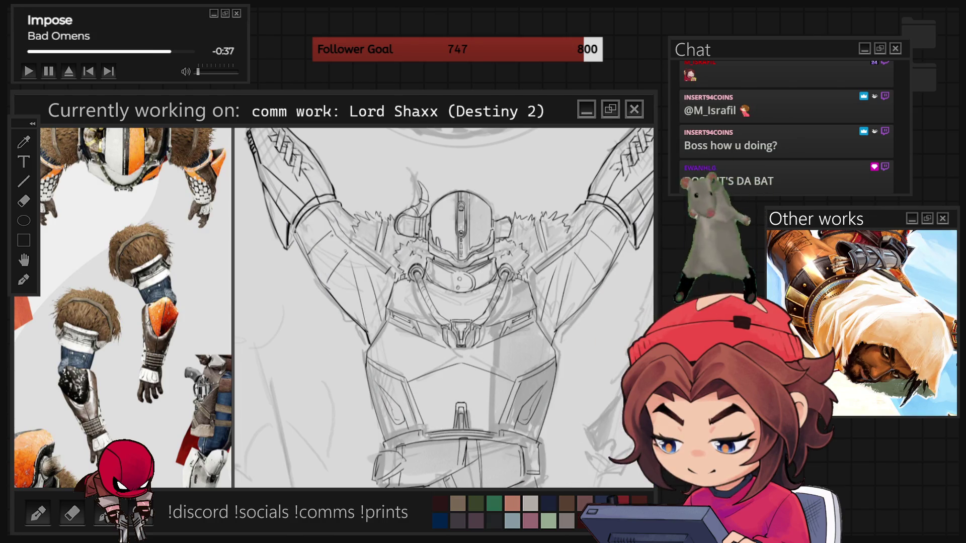
Step: Zoom out until the full Lord Shaxx figure and page are visible
{"action": "key", "text": "minus"}
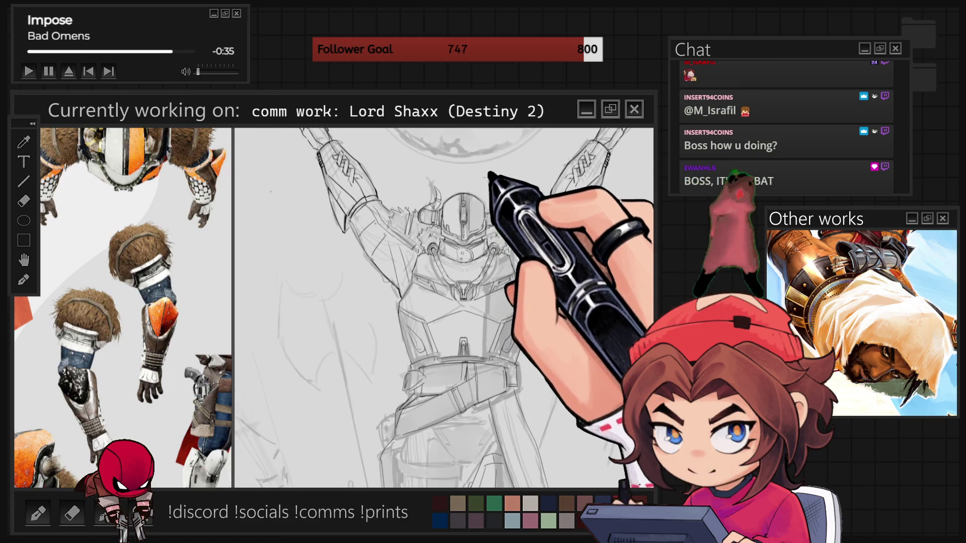
{"action": "key", "text": "minus"}
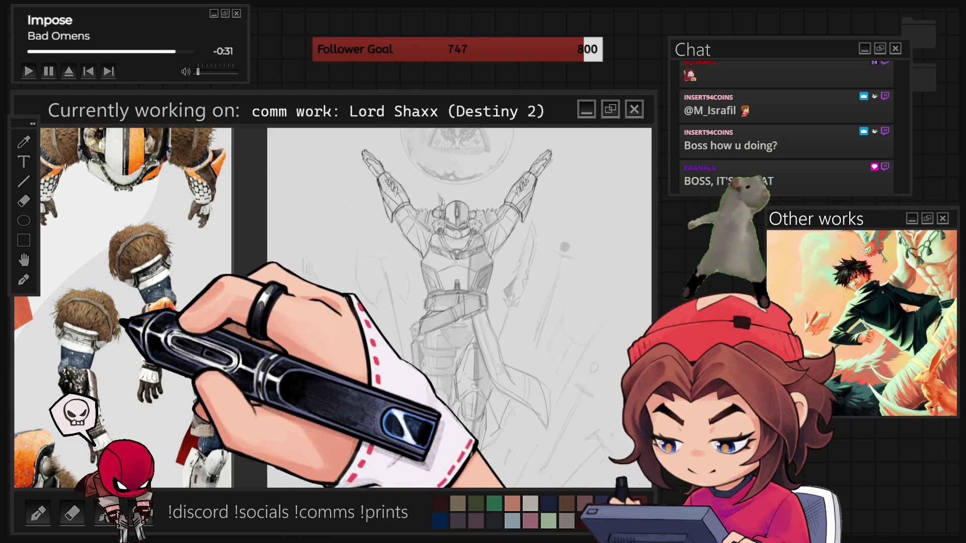
Step: Show the full-body Shaxx reference panned to his right arm, then enlarge the canvas sketch
{"action": "scroll", "coordinate": [124, 307], "scroll_direction": "down", "scroll_amount": 2}
{"action": "scroll", "coordinate": [123, 306], "scroll_direction": "down", "scroll_amount": 3}
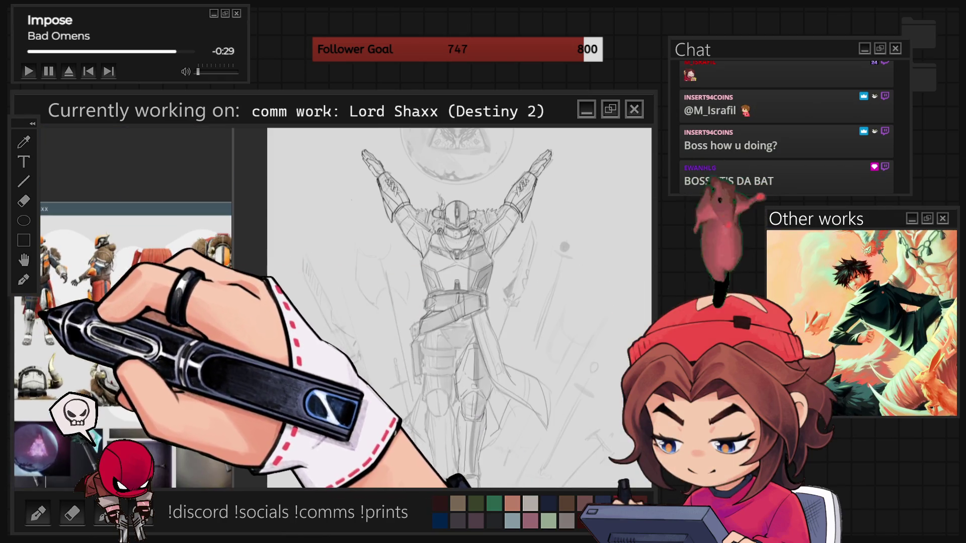
{"action": "scroll", "coordinate": [123, 307], "scroll_direction": "down", "scroll_amount": 3}
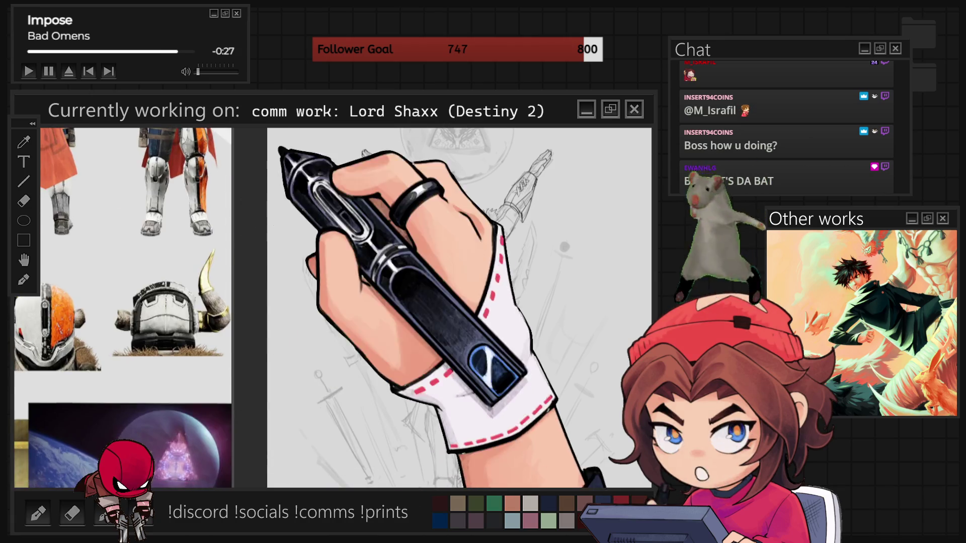
{"action": "scroll", "coordinate": [174, 410], "scroll_direction": "up", "scroll_amount": 5}
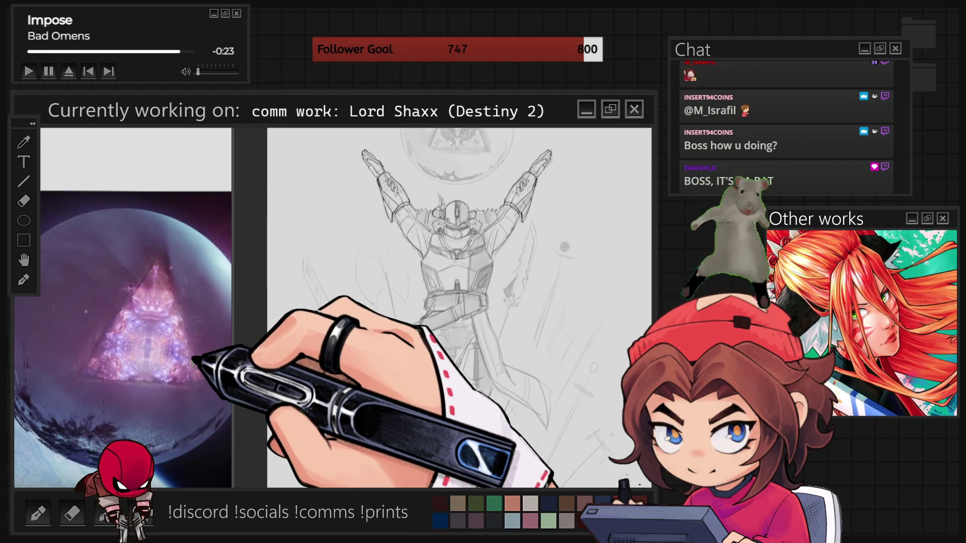
{"action": "scroll", "coordinate": [192, 360], "scroll_direction": "down", "scroll_amount": 5}
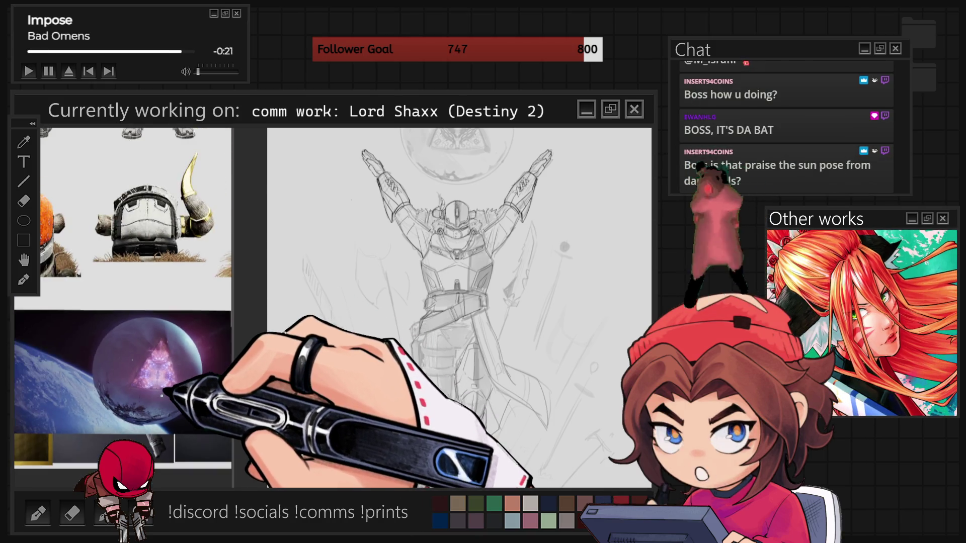
{"action": "scroll", "coordinate": [151, 247], "scroll_direction": "down", "scroll_amount": 5}
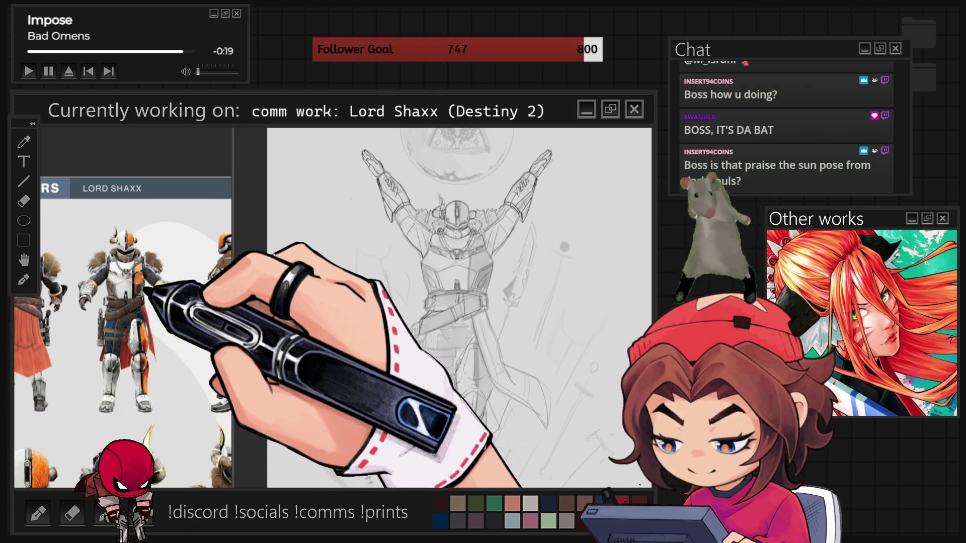
{"action": "scroll", "coordinate": [183, 297], "scroll_direction": "up", "scroll_amount": 5}
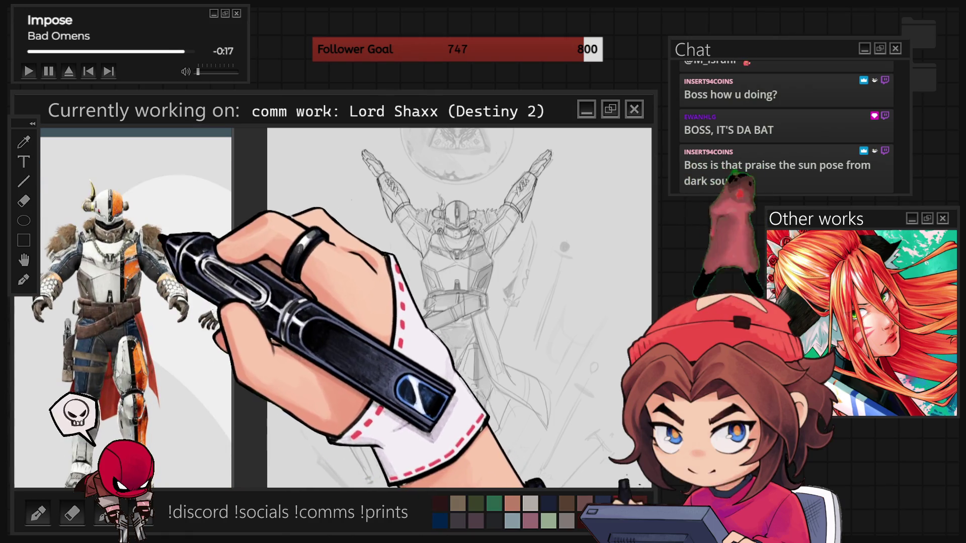
{"action": "scroll", "coordinate": [96, 266], "scroll_direction": "up", "scroll_amount": 5}
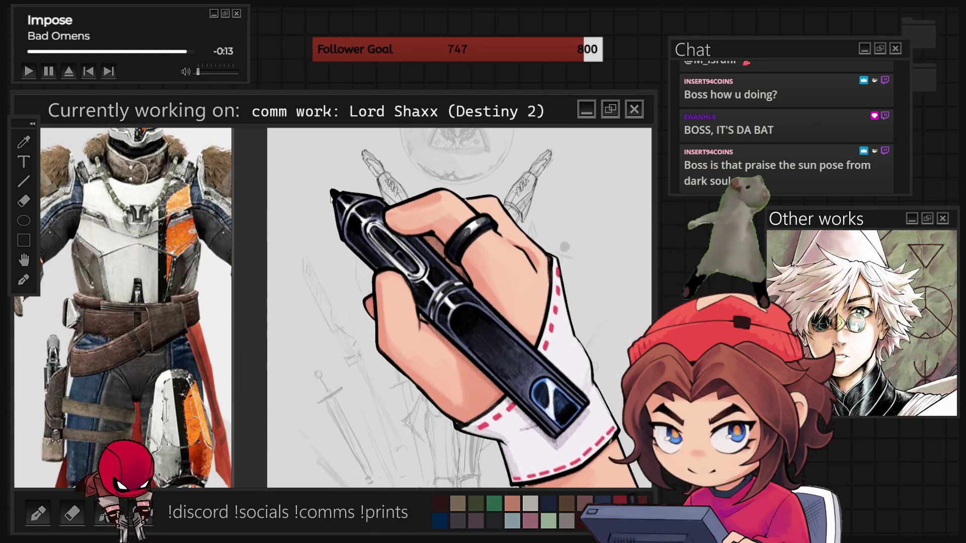
{"action": "scroll", "coordinate": [164, 246], "scroll_direction": "down", "scroll_amount": 3}
{"action": "left_click_drag", "start_coordinate": [140, 254], "coordinate": [135, 259]}
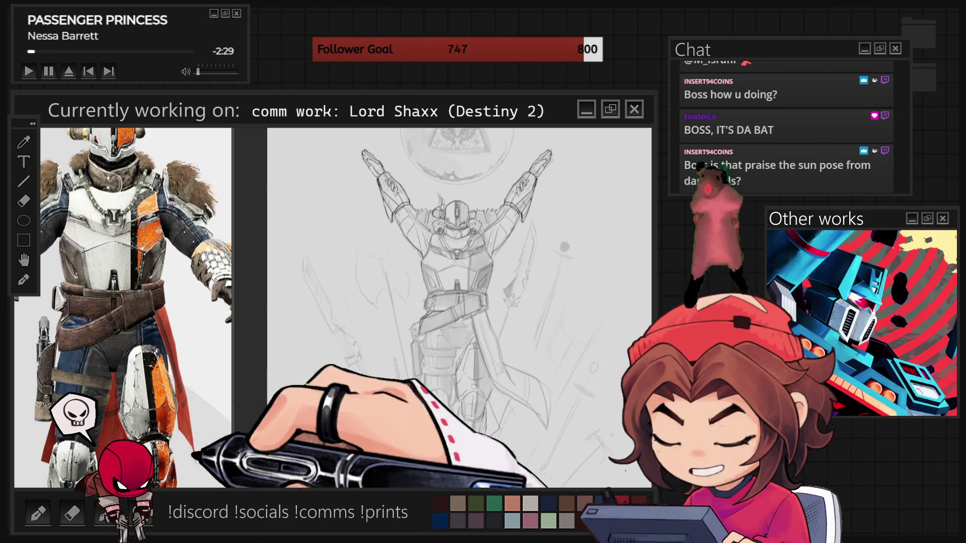
{"action": "scroll", "coordinate": [453, 332], "scroll_direction": "up", "scroll_amount": 2}
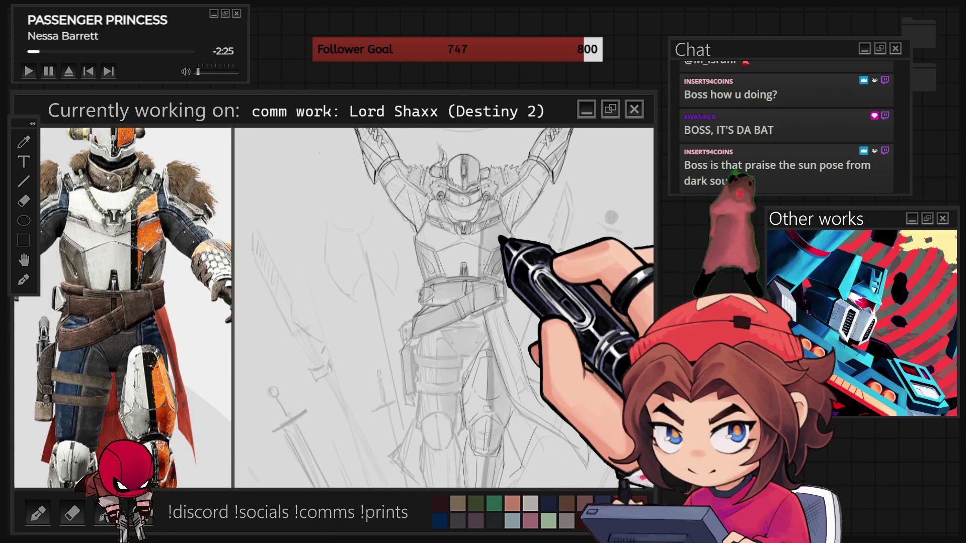
Step: Trace the belt strap lines at the waist, then return the canvas view upright
{"action": "scroll", "coordinate": [461, 242], "scroll_direction": "up", "scroll_amount": 1}
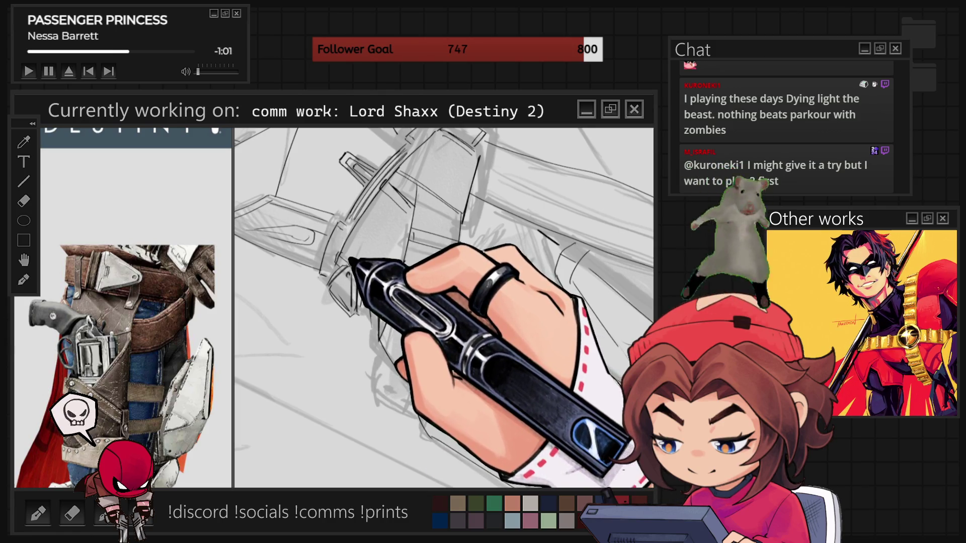
{"action": "key", "text": "ctrl+at"}
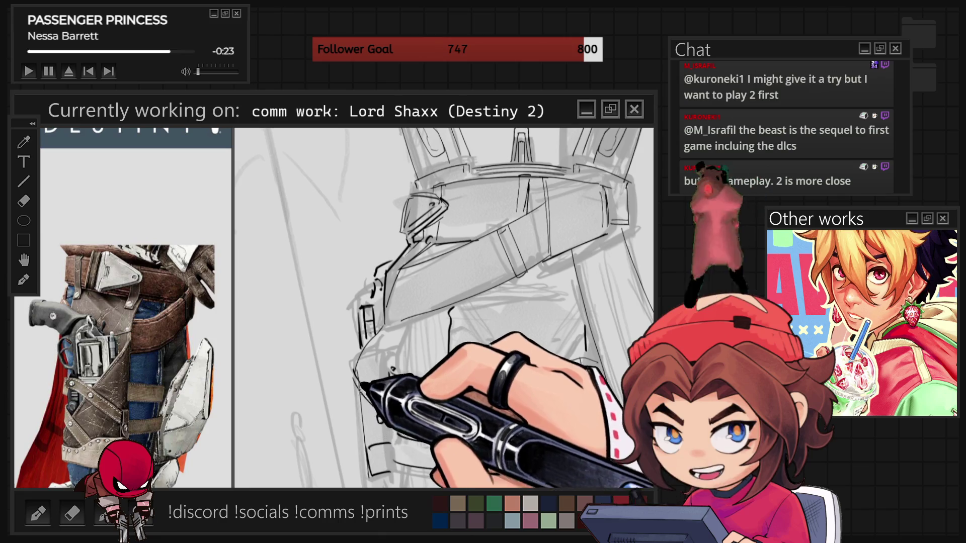
Step: Ink the belt, buckle and hanging straps at Lord Shaxx's waist
{"action": "key", "text": "ctrl+minus"}
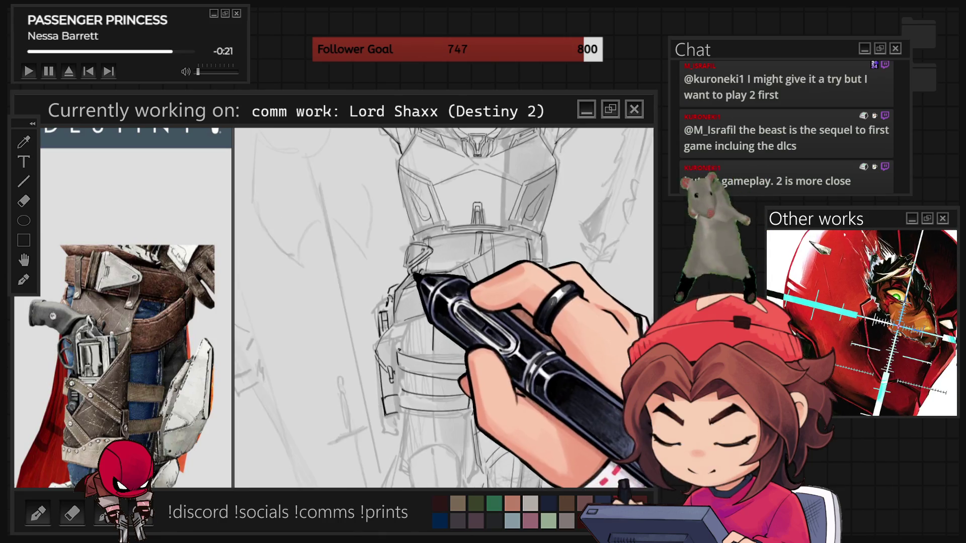
Step: Ink the layered hip belts and crossing straps, then enlarge the reference on the waist and legs
{"action": "key", "text": "ctrl+plus"}
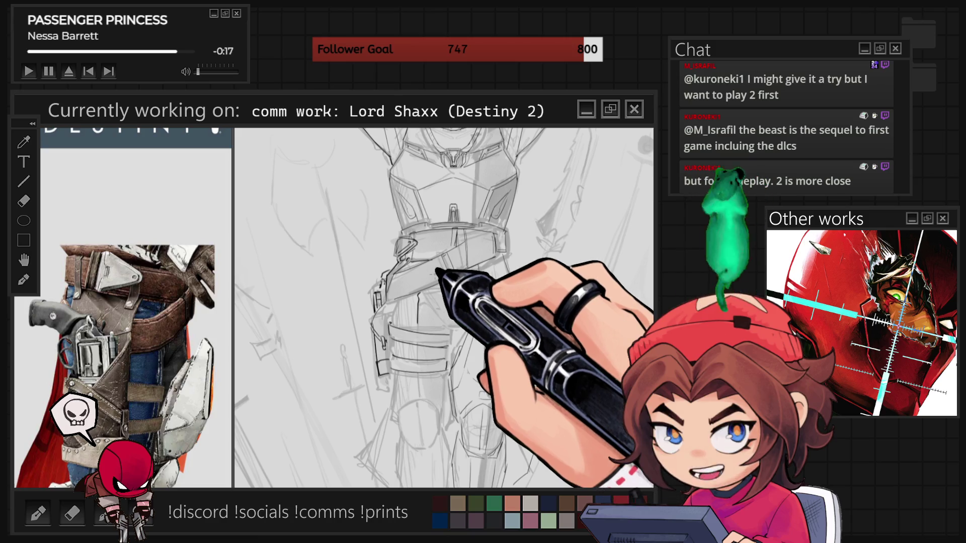
{"action": "key", "text": "ctrl+plus"}
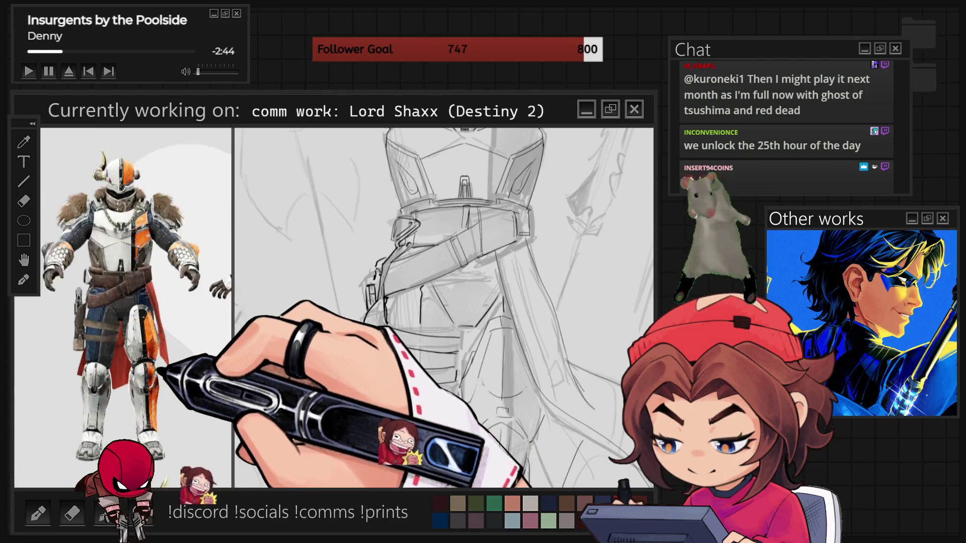
{"action": "mouse_move", "coordinate": [177, 379]}
{"action": "left_mouse_down"}
{"action": "mouse_move", "coordinate": [189, 310]}
{"action": "mouse_move", "coordinate": [170, 290]}
{"action": "left_mouse_up"}
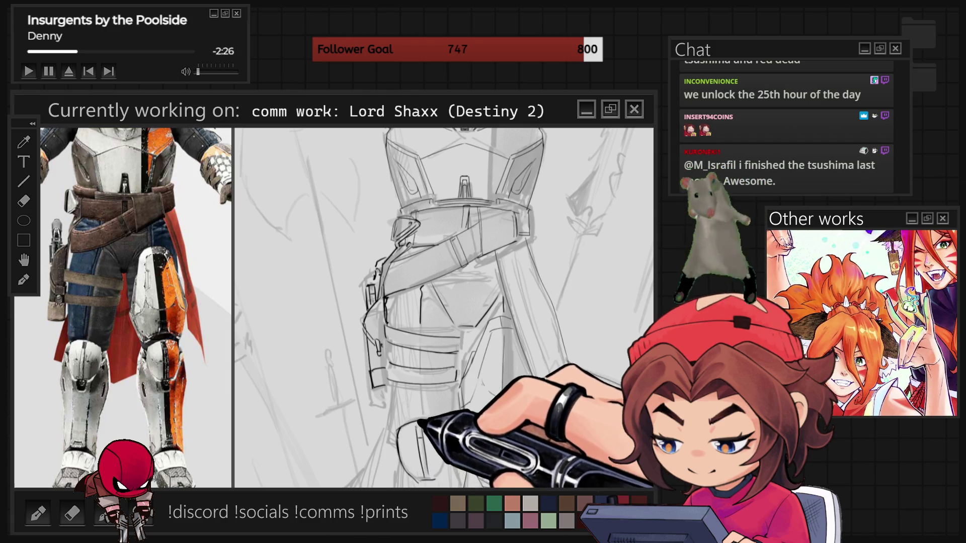
Step: Ink the holster, thigh straps and knee pad oval with its inner ridge lines
{"action": "scroll", "coordinate": [443, 307], "scroll_direction": "down", "scroll_amount": 2}
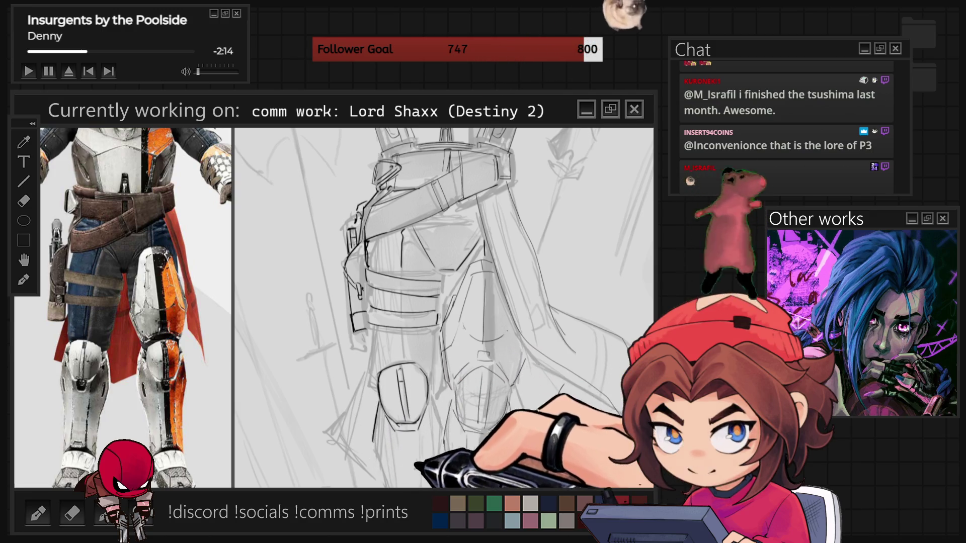
{"action": "left_click_drag", "start_coordinate": [419, 459], "coordinate": [431, 358]}
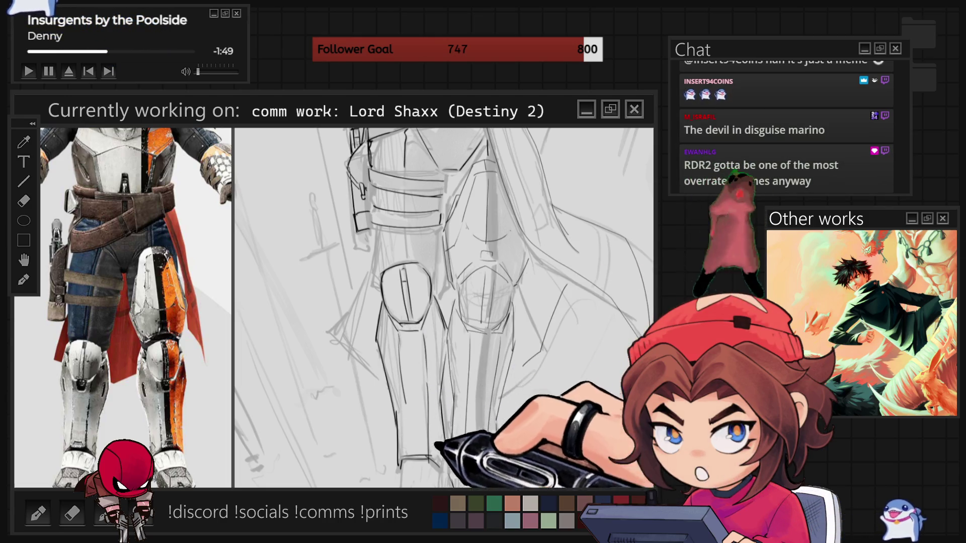
Step: Move down to the boots and ink the shin guard from the knee pad to the ankle
{"action": "scroll", "coordinate": [444, 308], "scroll_direction": "down", "scroll_amount": 4}
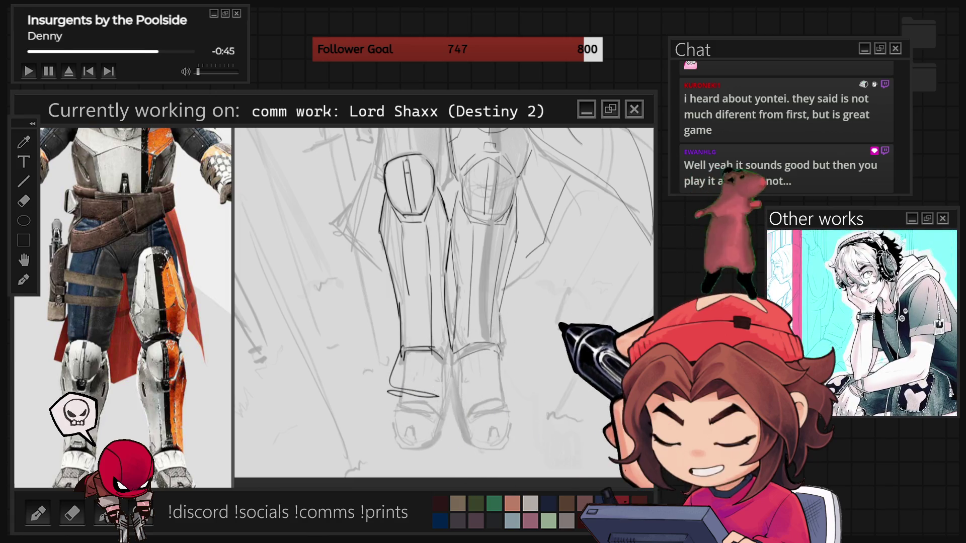
Step: Undo the stray ink stroke beside the left foot
{"action": "key", "text": "ctrl+z"}
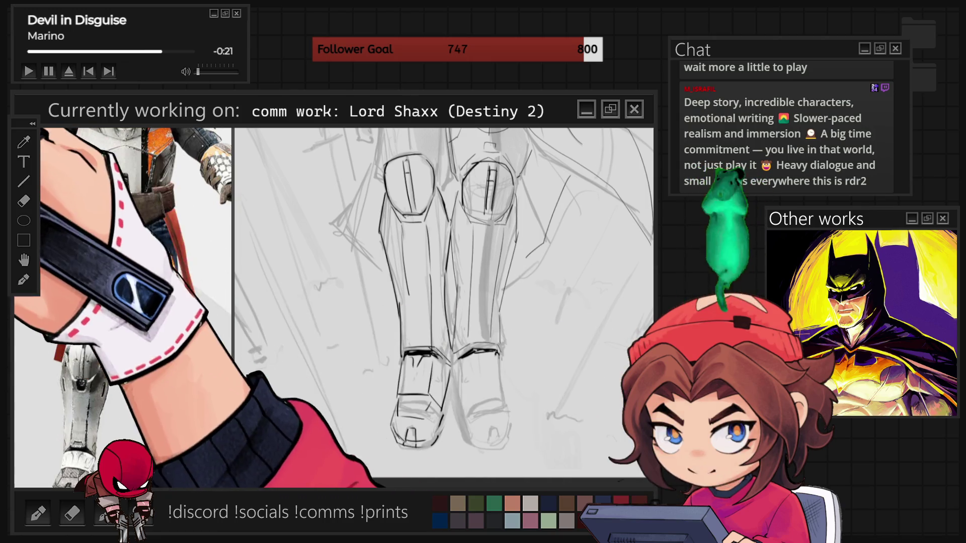
Step: Nudge the inked left boot slightly left so it sits under the leg
{"action": "mouse_move", "coordinate": [400, 352]}
{"action": "left_mouse_down"}
{"action": "mouse_move", "coordinate": [388, 416]}
{"action": "mouse_move", "coordinate": [443, 356]}
{"action": "left_mouse_up"}
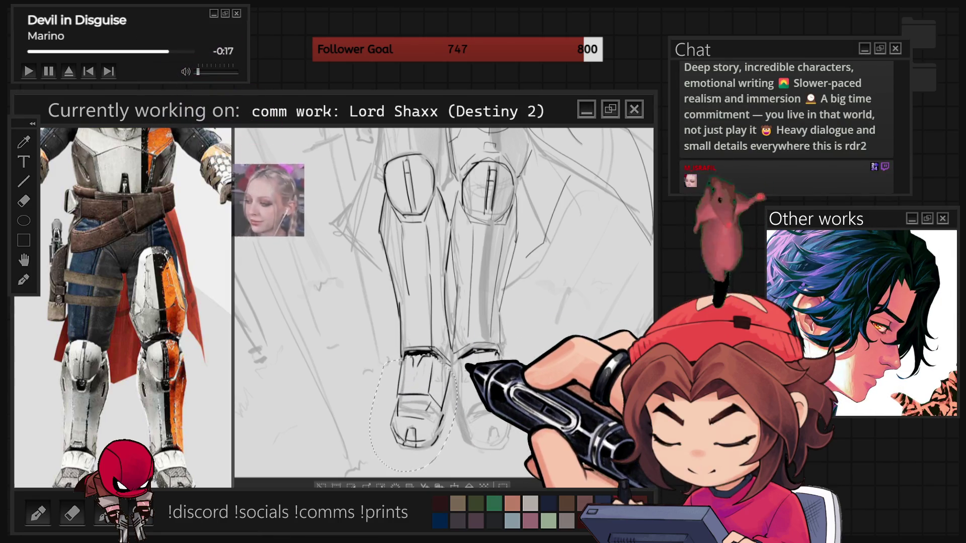
{"action": "key", "text": "ctrl+t"}
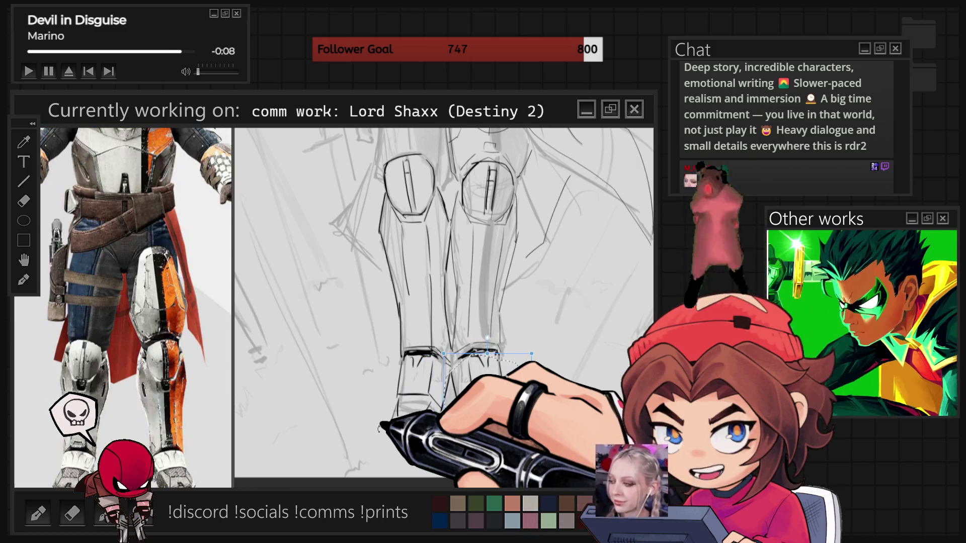
{"action": "left_click_drag", "start_coordinate": [483, 402], "coordinate": [478, 403]}
{"action": "key", "text": "Return"}
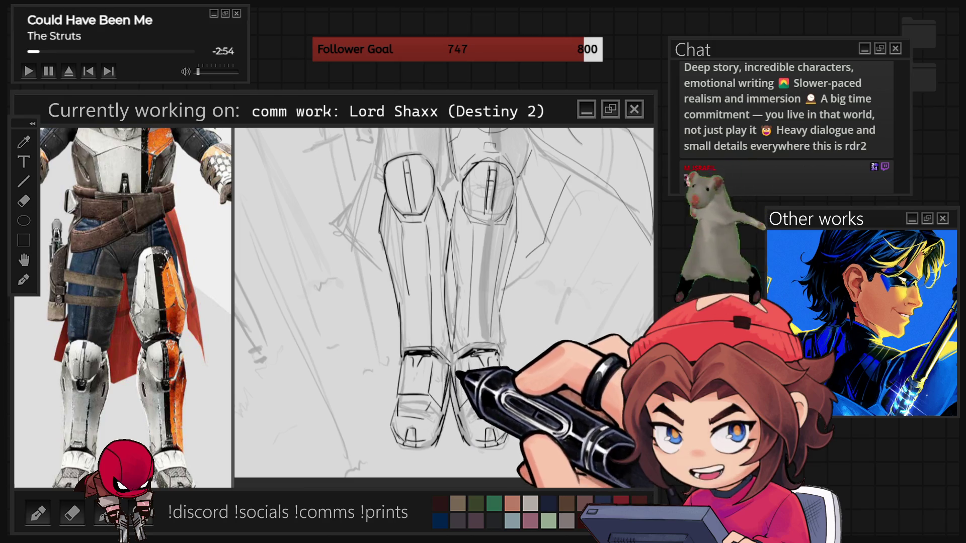
Step: Zoom out to check the whole figure, then zoom back in on the thighs
{"action": "key", "text": "ctrl+0"}
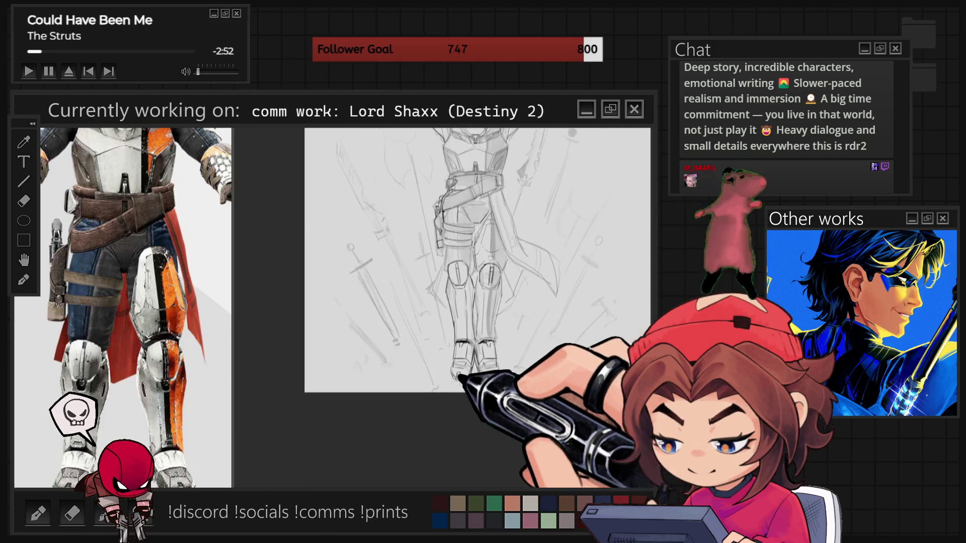
{"action": "scroll", "coordinate": [442, 307], "scroll_direction": "up", "scroll_amount": 5}
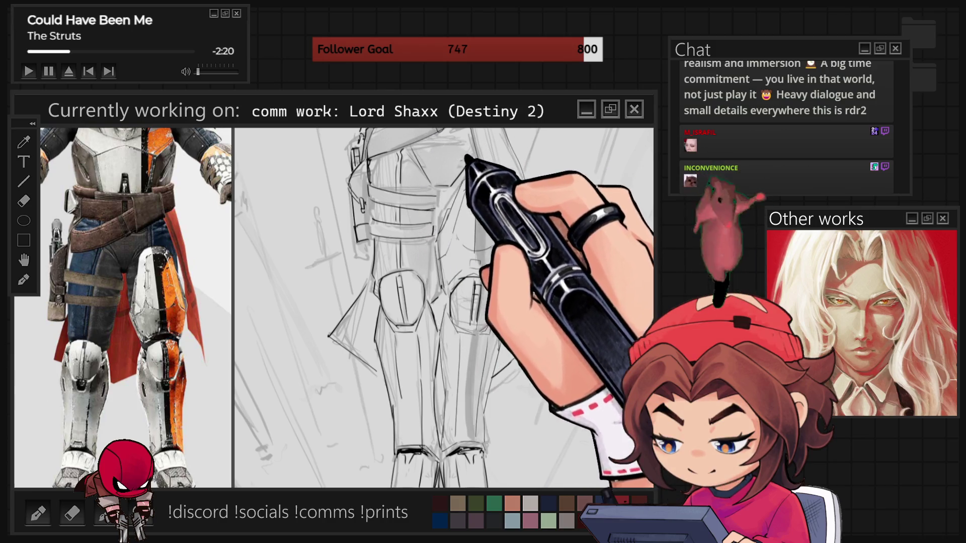
{"action": "scroll", "coordinate": [436, 308], "scroll_direction": "up", "scroll_amount": 5}
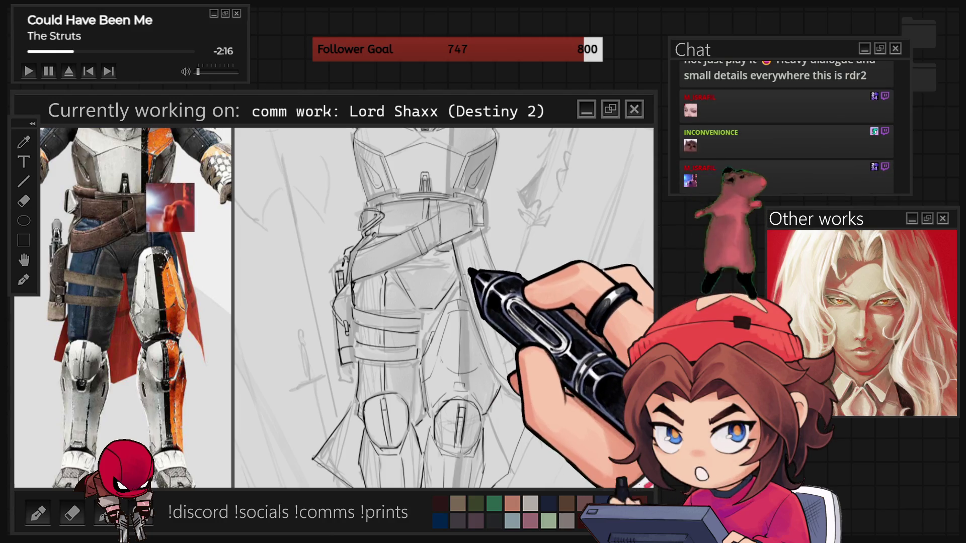
{"action": "scroll", "coordinate": [444, 308], "scroll_direction": "down", "scroll_amount": 3}
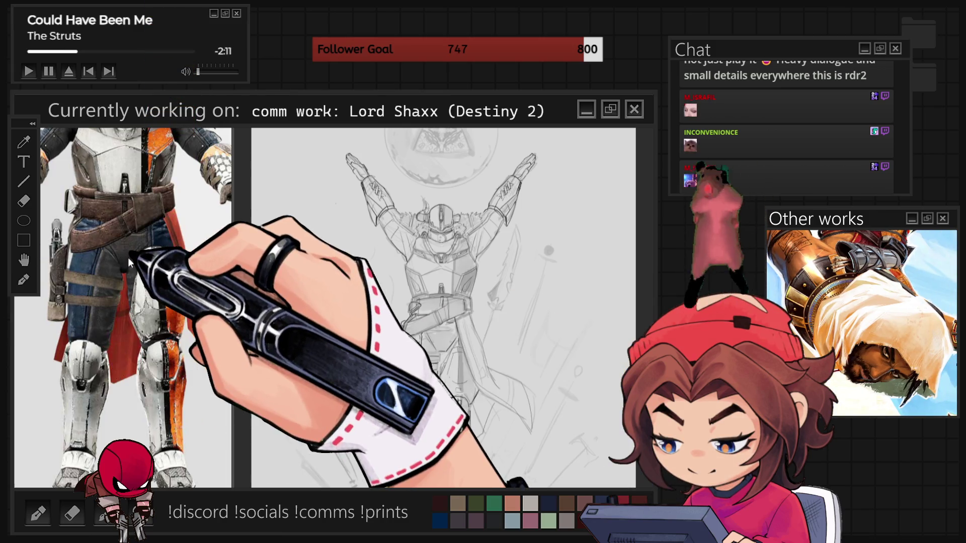
{"action": "scroll", "coordinate": [443, 308], "scroll_direction": "up", "scroll_amount": 3}
{"action": "scroll", "coordinate": [443, 308], "scroll_direction": "up", "scroll_amount": 1}
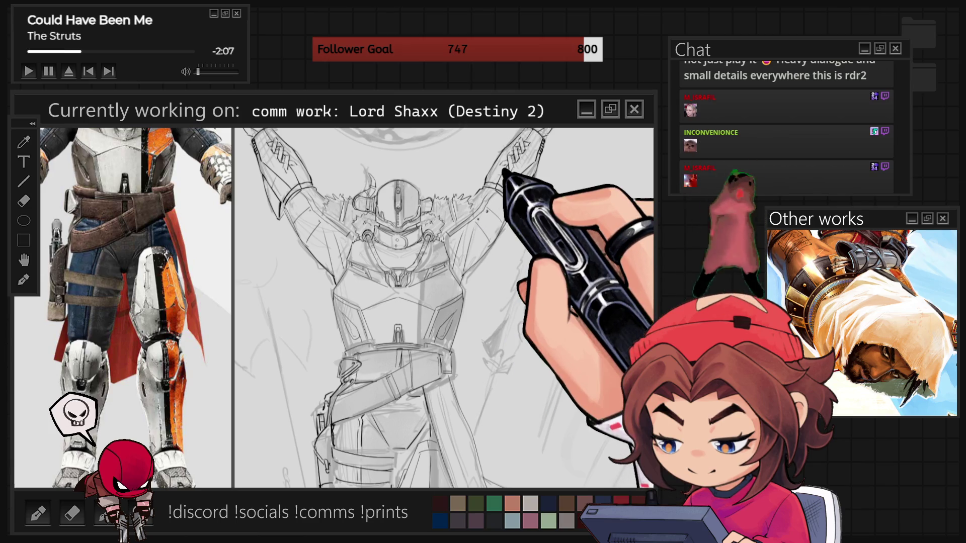
{"action": "scroll", "coordinate": [444, 308], "scroll_direction": "down", "scroll_amount": 4}
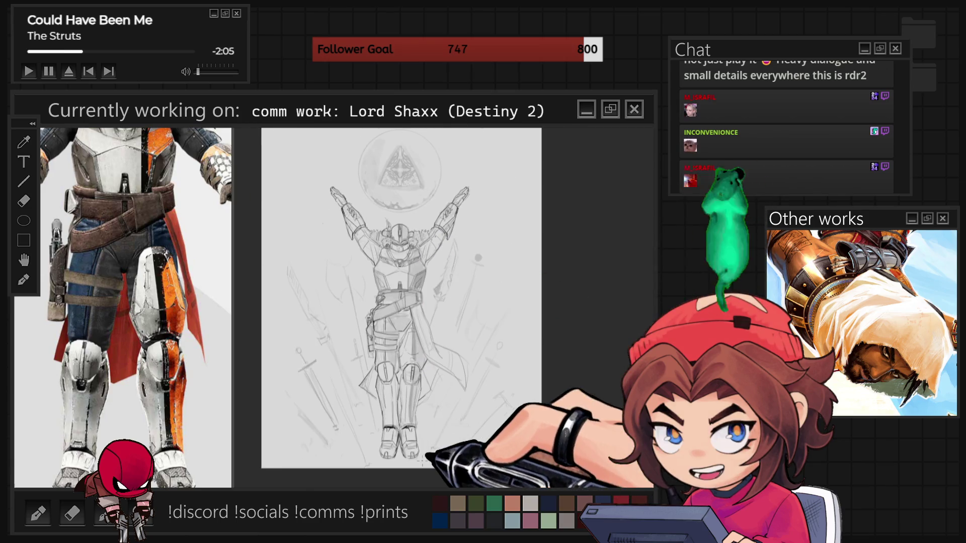
{"action": "scroll", "coordinate": [402, 302], "scroll_direction": "up", "scroll_amount": 3}
{"action": "key", "text": "Right"}
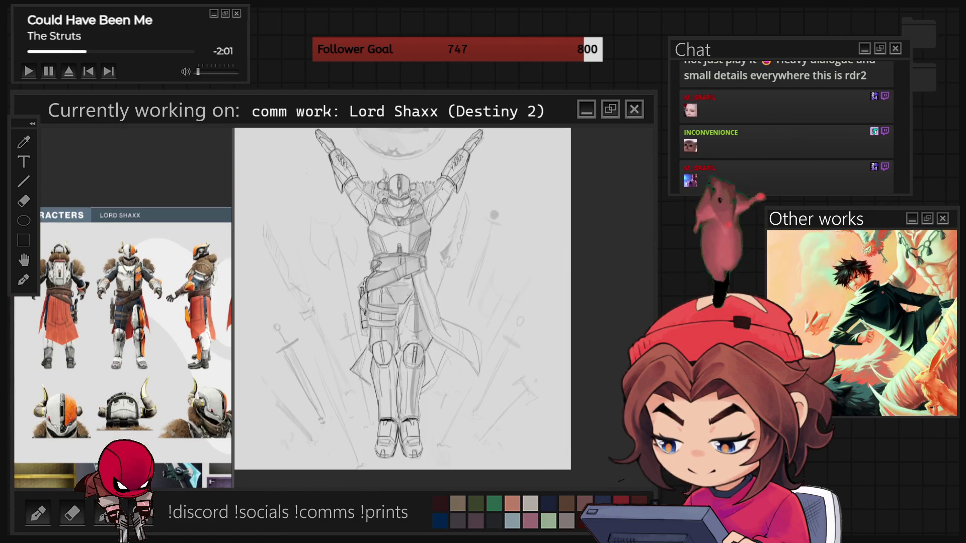
Step: Examine the sword and axe reference collage up close, then return to the armor reference
{"action": "key", "text": "Right"}
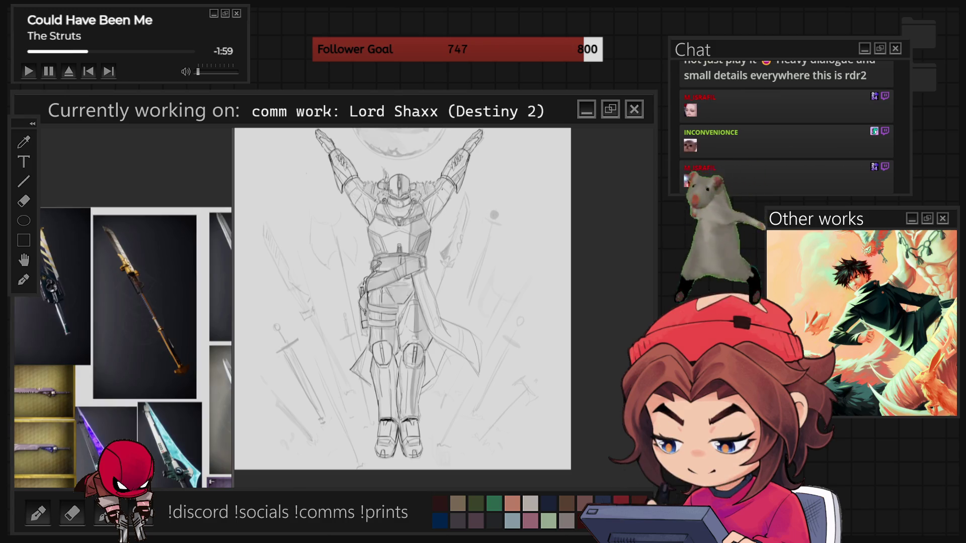
{"action": "key", "text": "Right"}
{"action": "key", "text": "Right"}
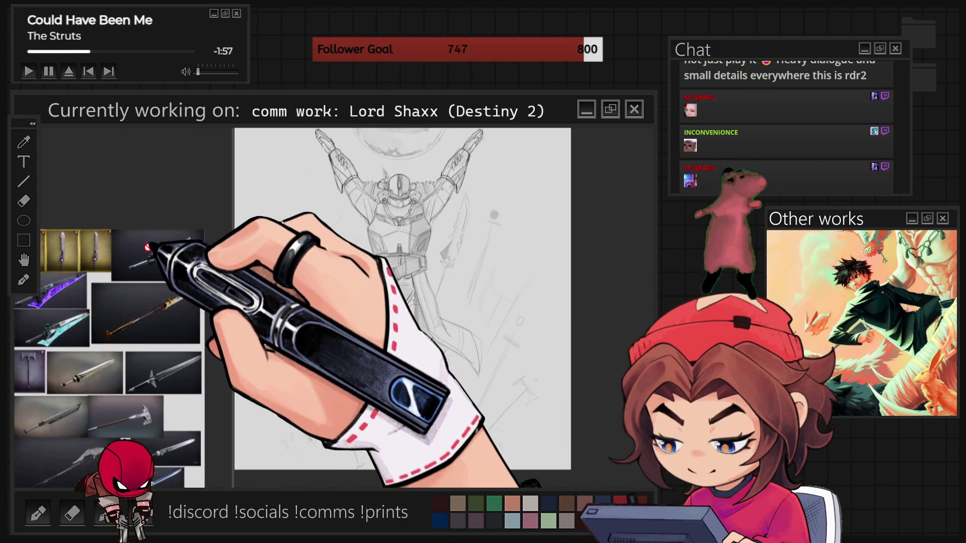
{"action": "scroll", "coordinate": [108, 322], "scroll_direction": "up", "scroll_amount": 5}
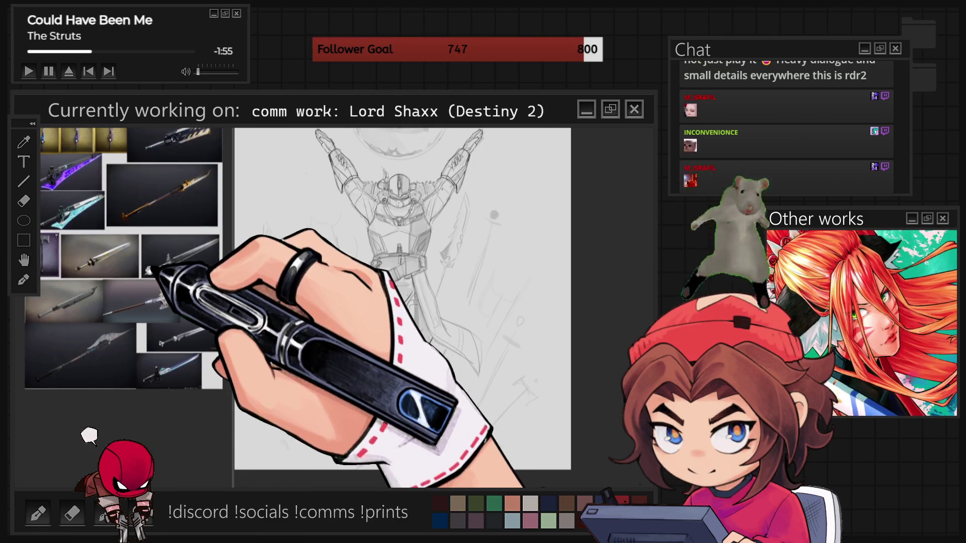
{"action": "left_click_drag", "start_coordinate": [136, 250], "coordinate": [175, 298]}
{"action": "scroll", "coordinate": [175, 297], "scroll_direction": "up", "scroll_amount": 3}
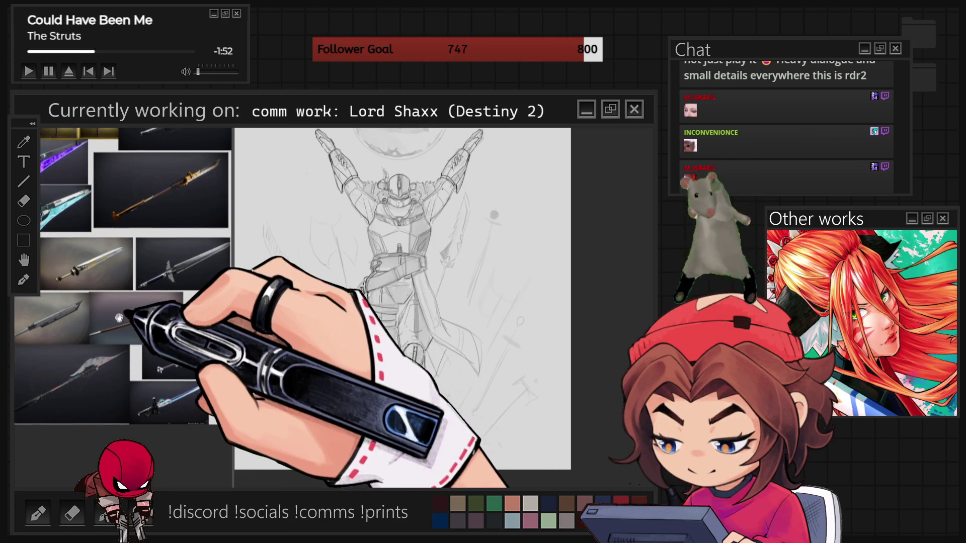
{"action": "mouse_move", "coordinate": [140, 282]}
{"action": "left_mouse_down"}
{"action": "mouse_move", "coordinate": [217, 470]}
{"action": "mouse_move", "coordinate": [151, 445]}
{"action": "mouse_move", "coordinate": [87, 399]}
{"action": "mouse_move", "coordinate": [73, 325]}
{"action": "left_mouse_up"}
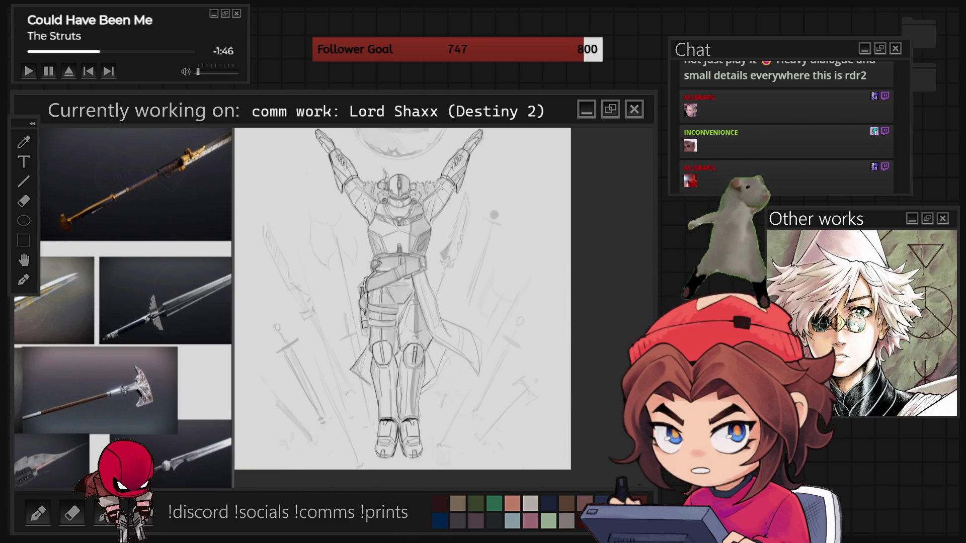
{"action": "key", "text": "Right"}
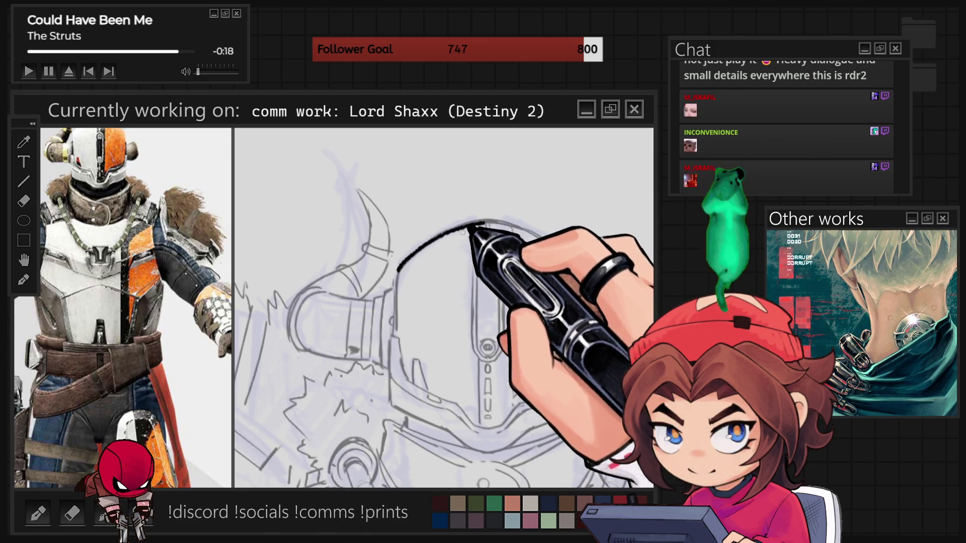
Step: Ink the helmet's curved top edge and side outline, then reset the rotation and zoom out
{"action": "left_click_drag", "start_coordinate": [400, 264], "coordinate": [487, 220]}
{"action": "left_click_drag", "start_coordinate": [396, 275], "coordinate": [394, 286]}
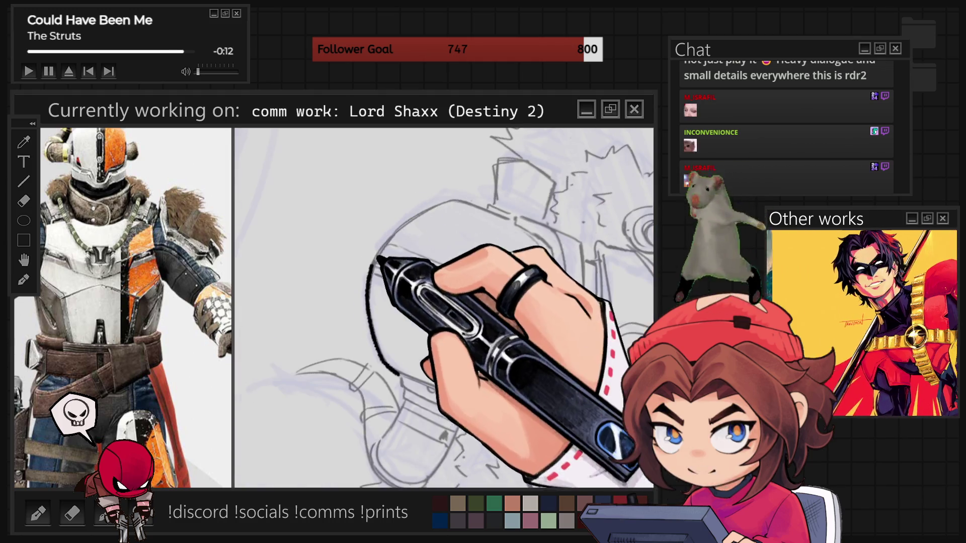
{"action": "left_click_drag", "start_coordinate": [400, 373], "coordinate": [377, 260]}
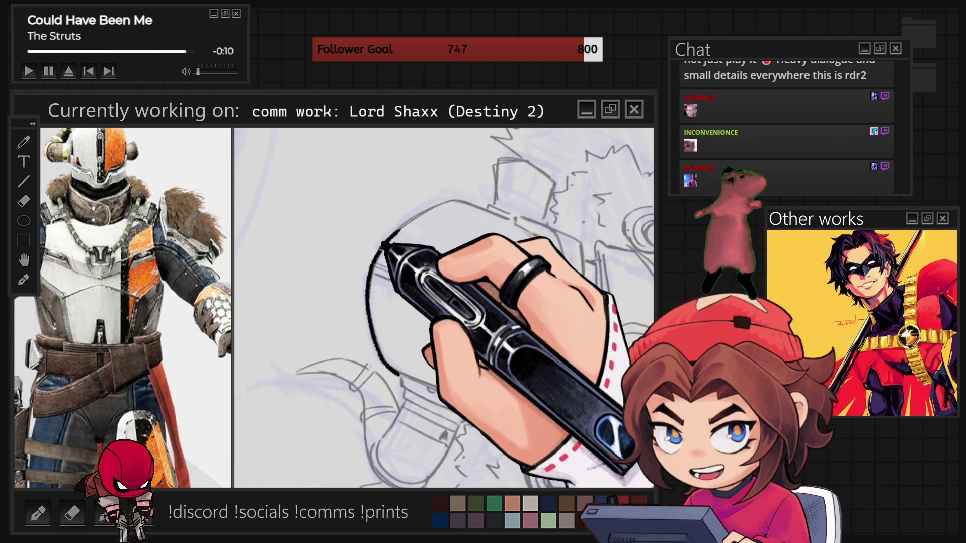
{"action": "left_click_drag", "start_coordinate": [386, 241], "coordinate": [451, 200]}
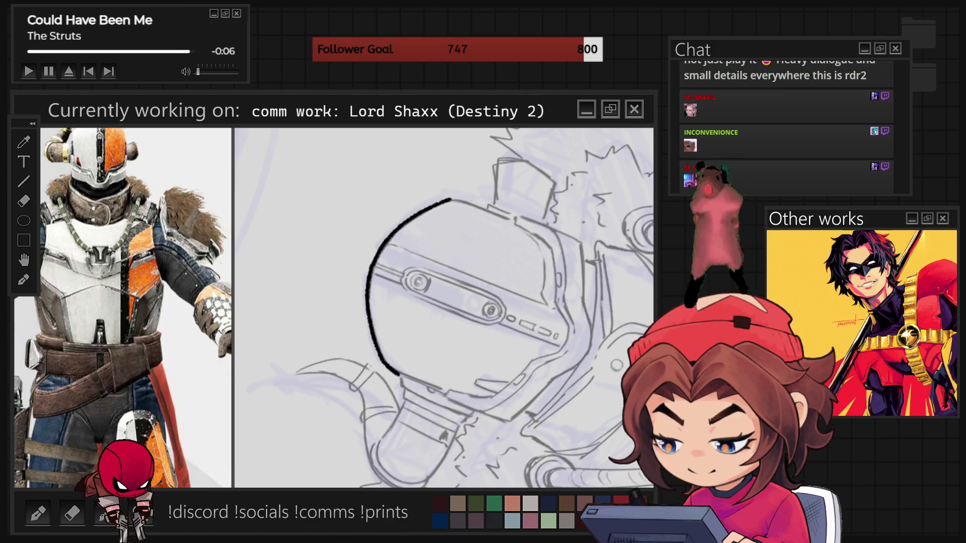
{"action": "key", "text": "Escape"}
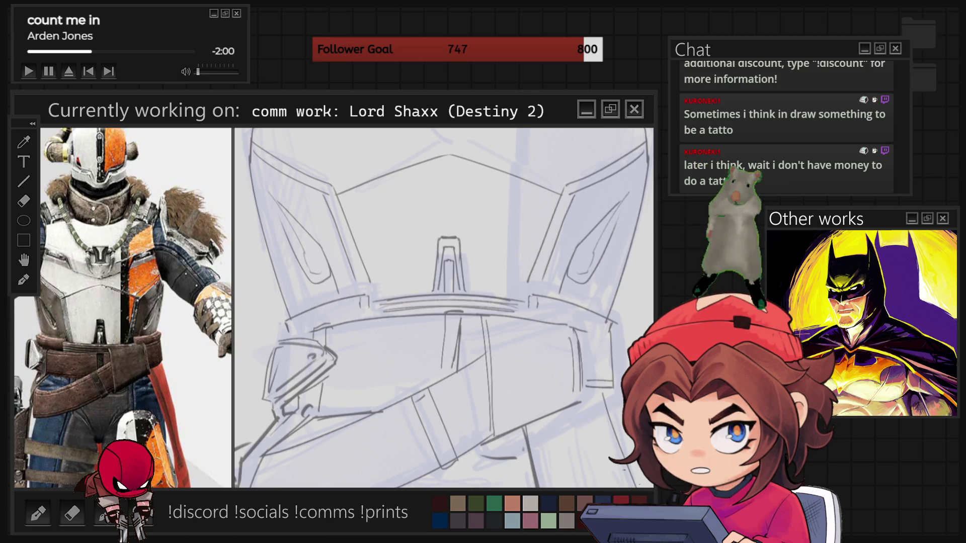
{"action": "key", "text": "ctrl+0"}
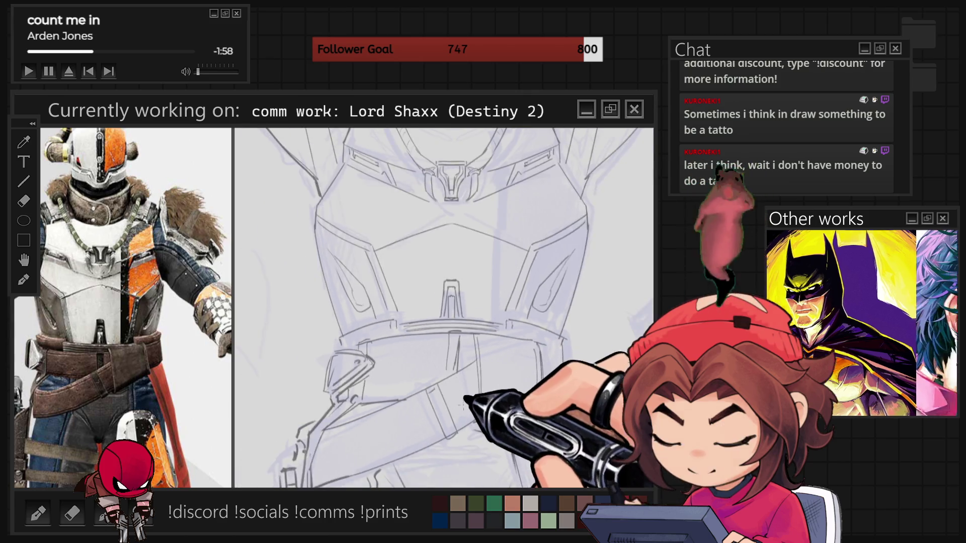
Step: Zoom in on the helmet and rotate the canvas to a comfortable inking angle
{"action": "scroll", "coordinate": [417, 288], "scroll_direction": "up", "scroll_amount": 5}
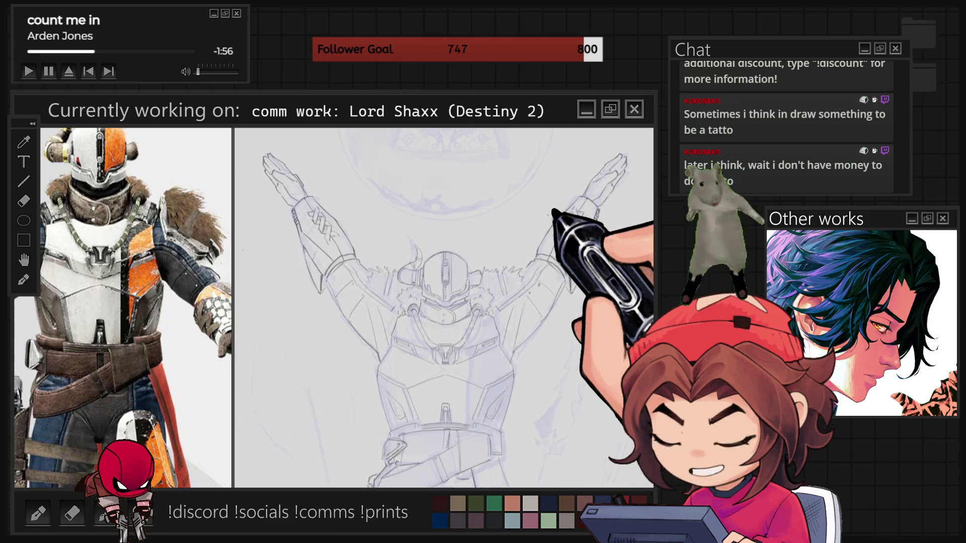
{"action": "scroll", "coordinate": [416, 288], "scroll_direction": "up", "scroll_amount": 5}
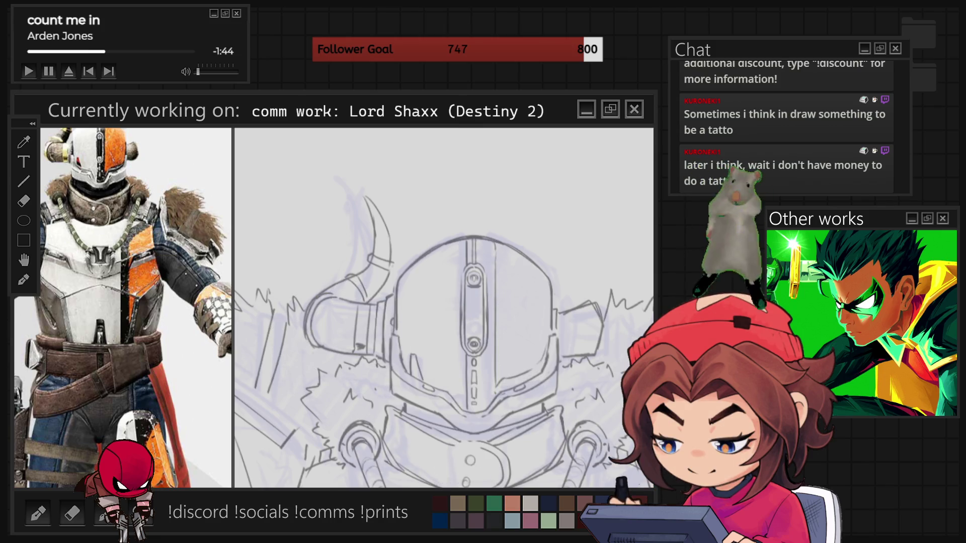
{"action": "mouse_move", "coordinate": [503, 202]}
{"action": "left_mouse_down"}
{"action": "mouse_move", "coordinate": [393, 231]}
{"action": "mouse_move", "coordinate": [383, 327]}
{"action": "left_mouse_up"}
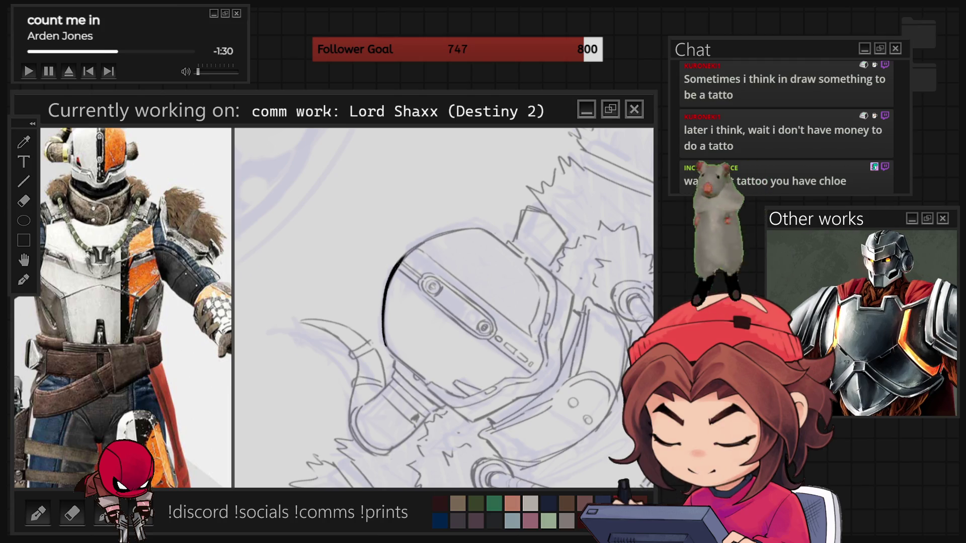
Step: Rotate the canvas view back toward upright after inking the helmet rim
{"action": "key", "text": "r"}
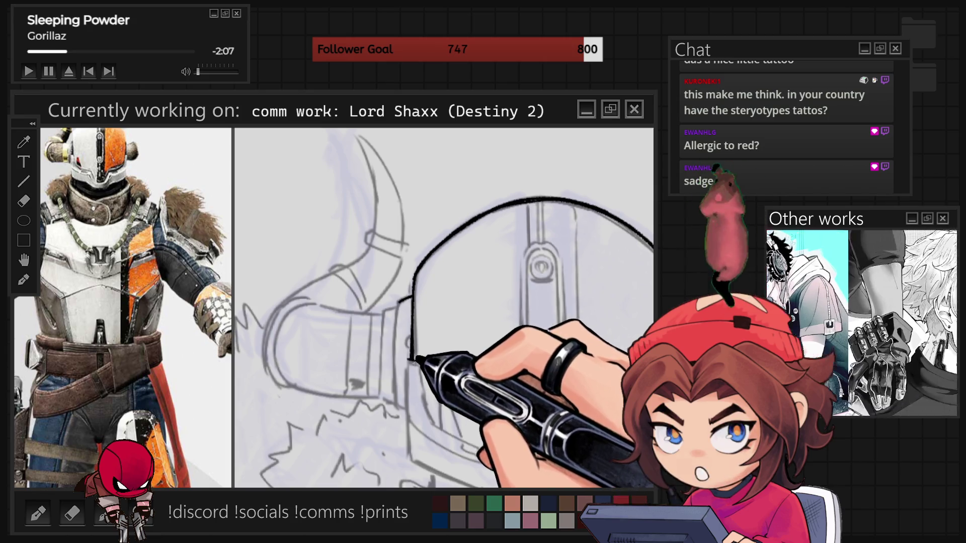
Step: Ink the helmet's left edge and side line, undo the thick visor-slit stroke, then tilt the canvas
{"action": "left_click_drag", "start_coordinate": [409, 360], "coordinate": [407, 455]}
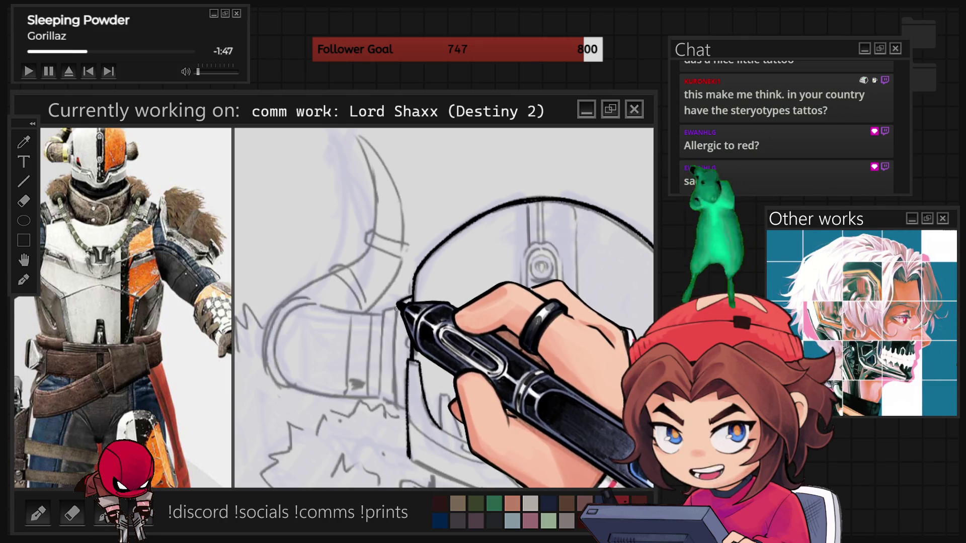
{"action": "left_click_drag", "start_coordinate": [396, 311], "coordinate": [396, 389]}
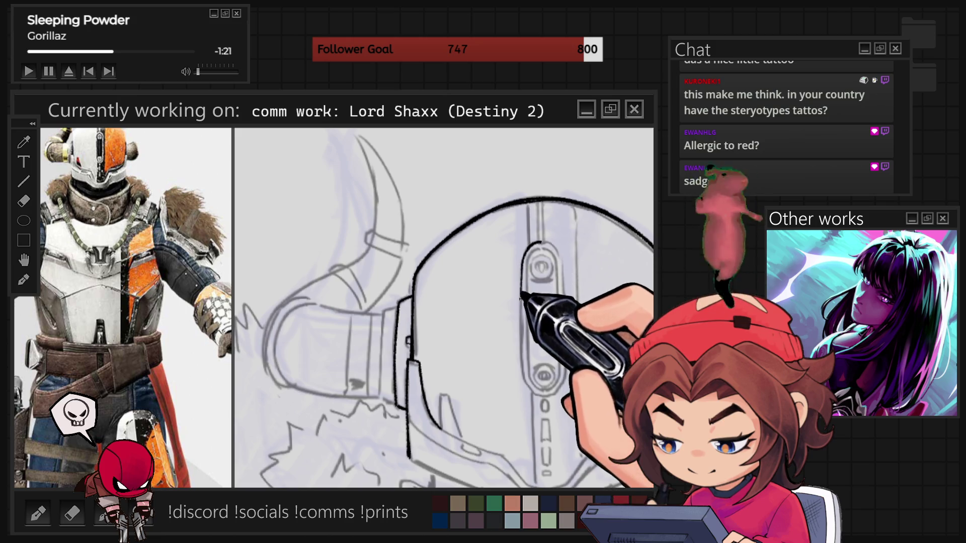
{"action": "key", "text": "ctrl+z"}
{"action": "key", "text": "End"}
{"action": "key", "text": "End"}
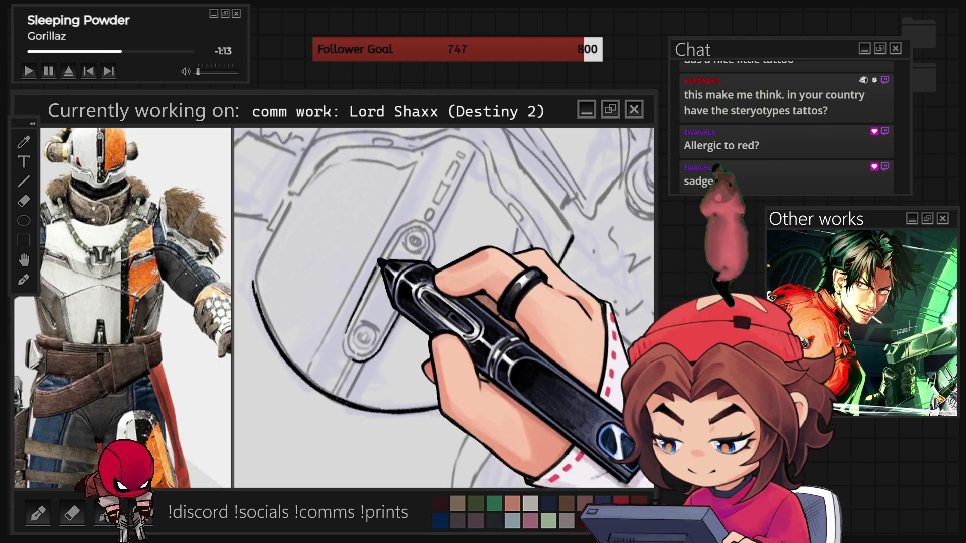
Step: Ink the elongated slot with its circle and the visor piece's right edge, then straighten the view
{"action": "mouse_move", "coordinate": [367, 335]}
{"action": "left_mouse_down"}
{"action": "mouse_move", "coordinate": [411, 259]}
{"action": "mouse_move", "coordinate": [382, 334]}
{"action": "left_mouse_up"}
{"action": "left_click_drag", "start_coordinate": [559, 281], "coordinate": [490, 375]}
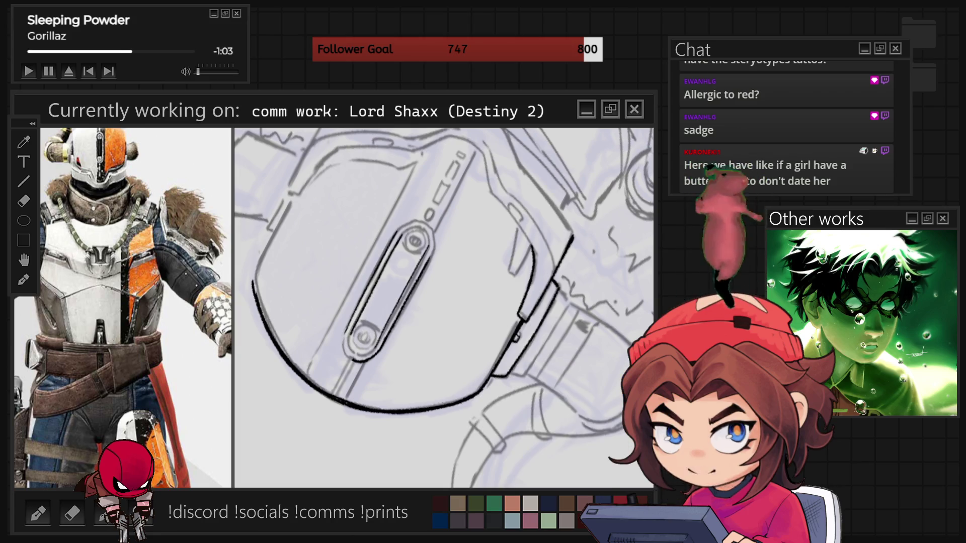
{"action": "key", "text": "5"}
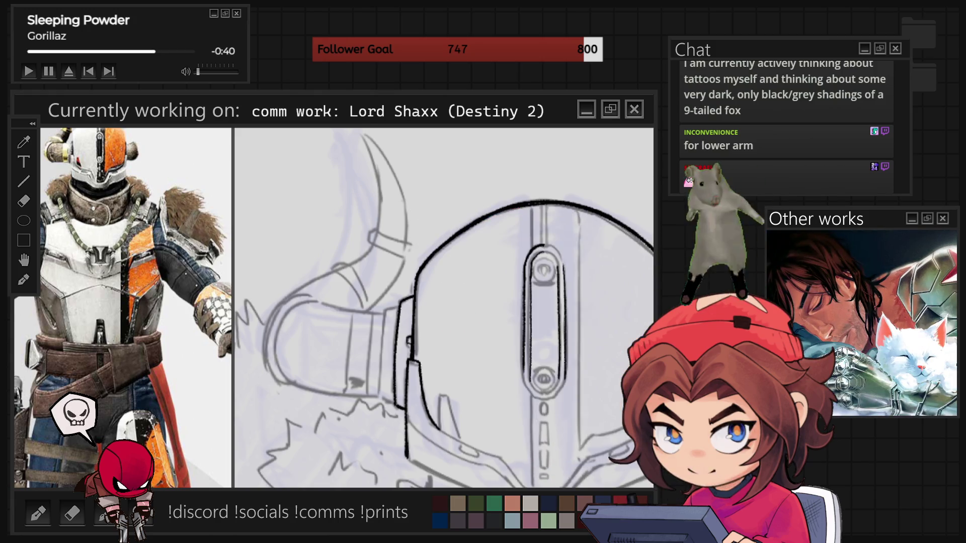
{"action": "key", "text": "ctrl+minus"}
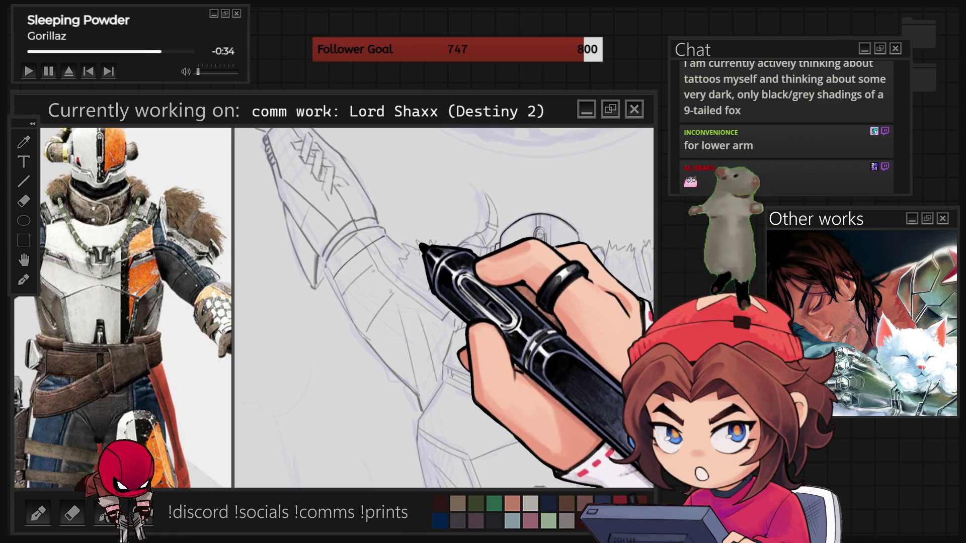
{"action": "key", "text": "ctrl+plus"}
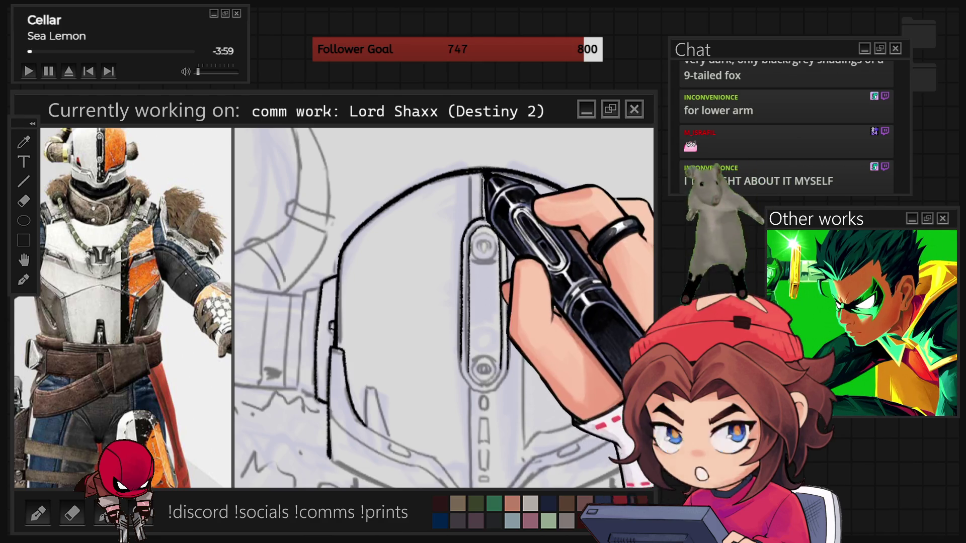
{"action": "left_click_drag", "start_coordinate": [483, 178], "coordinate": [425, 216]}
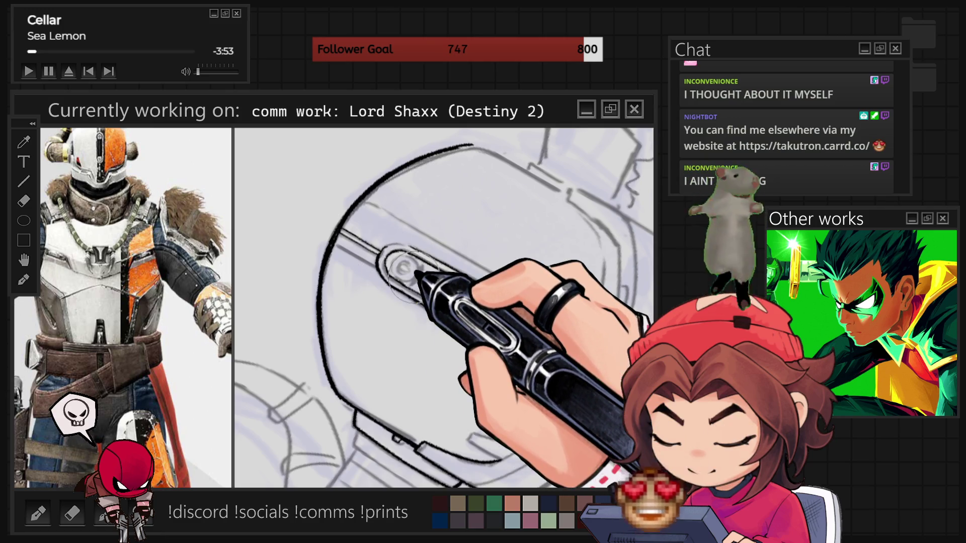
{"action": "scroll", "coordinate": [403, 269], "scroll_direction": "down", "scroll_amount": 4}
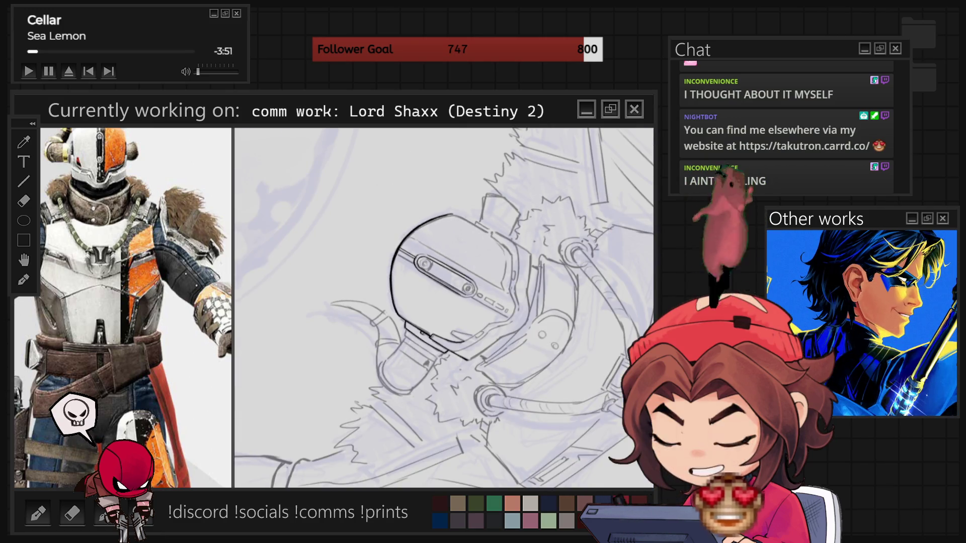
Step: Zoom into a blank area and pencil a rough forearm outline with wrist lines
{"action": "scroll", "coordinate": [380, 200], "scroll_direction": "up", "scroll_amount": 4}
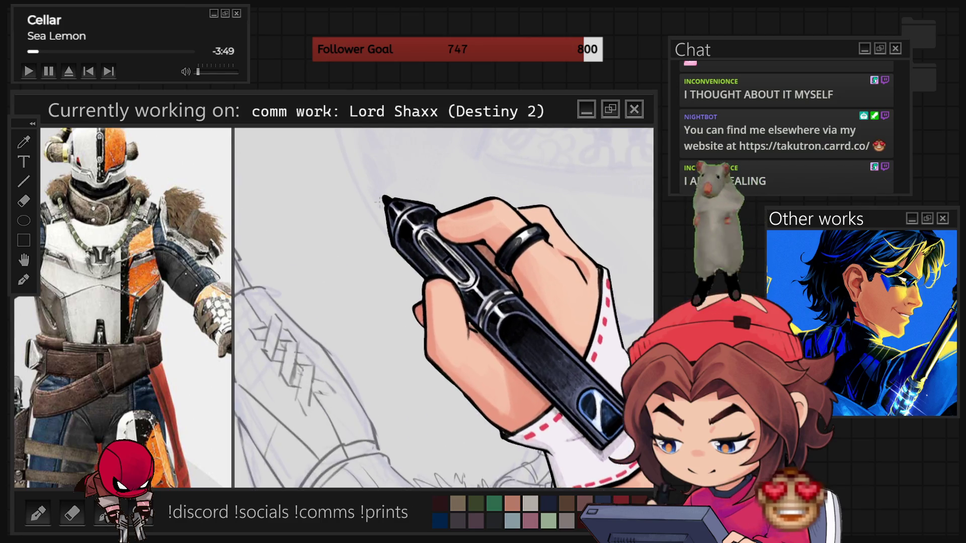
{"action": "scroll", "coordinate": [380, 200], "scroll_direction": "up", "scroll_amount": 3}
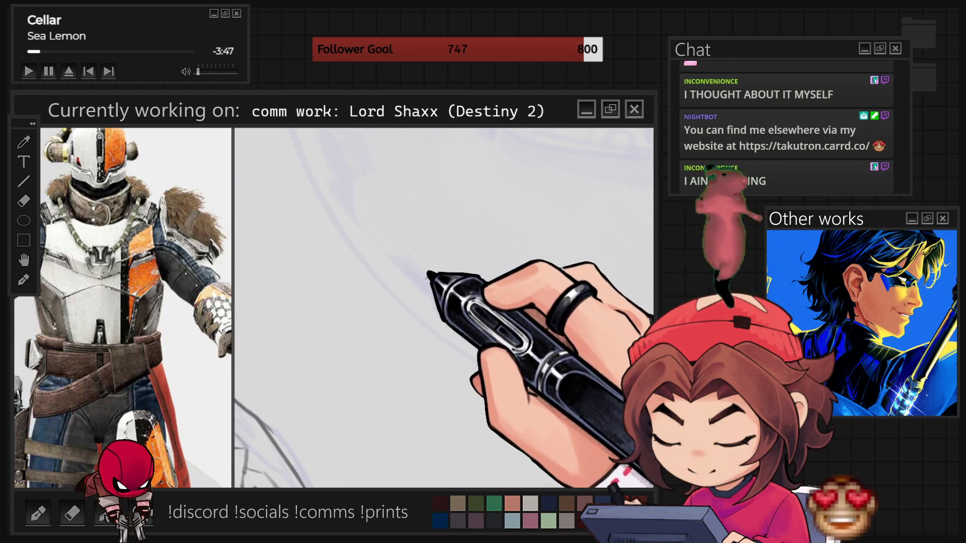
{"action": "left_click_drag", "start_coordinate": [409, 225], "coordinate": [402, 353]}
{"action": "mouse_move", "coordinate": [440, 225]}
{"action": "left_mouse_down"}
{"action": "mouse_move", "coordinate": [445, 267]}
{"action": "mouse_move", "coordinate": [422, 360]}
{"action": "mouse_move", "coordinate": [388, 412]}
{"action": "mouse_move", "coordinate": [399, 448]}
{"action": "left_mouse_up"}
{"action": "left_click_drag", "start_coordinate": [404, 414], "coordinate": [411, 450]}
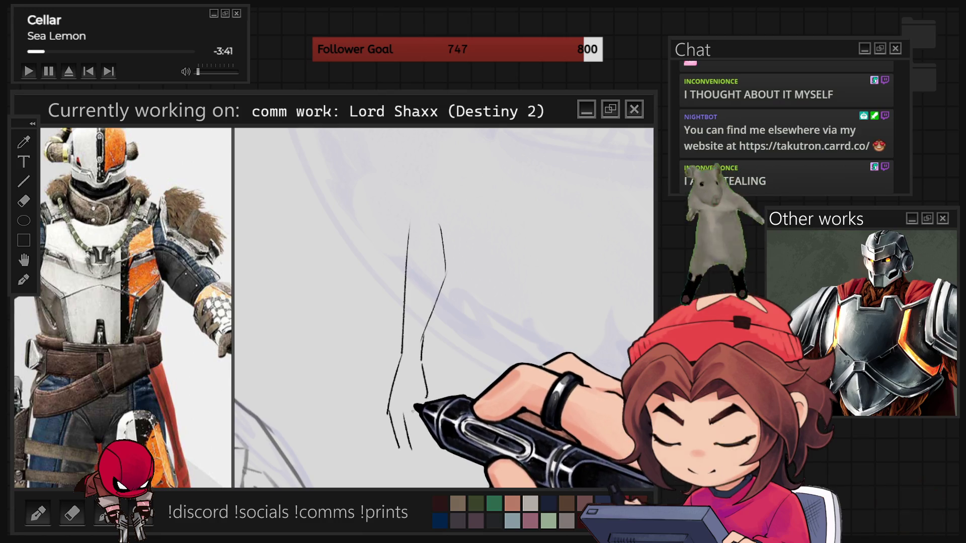
{"action": "left_click_drag", "start_coordinate": [415, 409], "coordinate": [417, 429]}
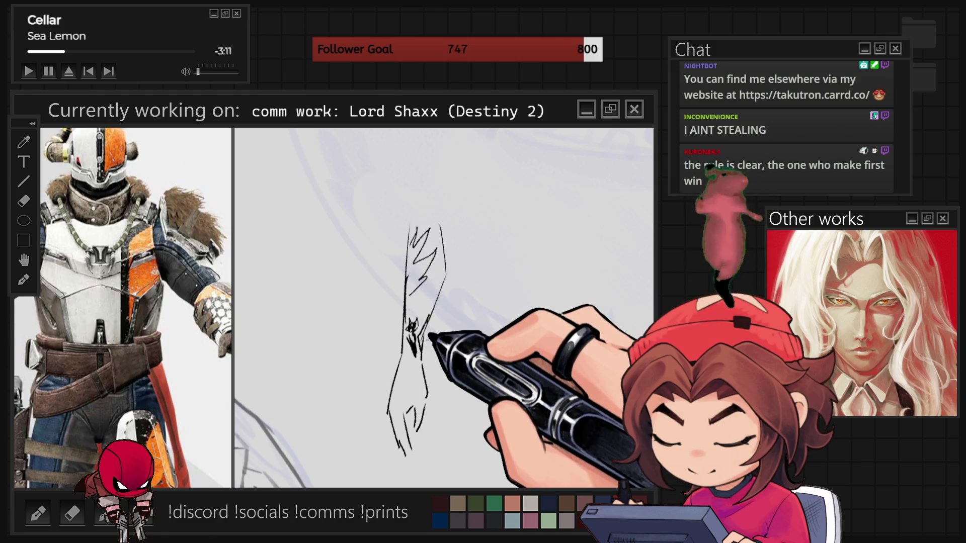
Step: Undo the zigzag strokes and the small detail strokes on the hand sketch
{"action": "key", "text": "ctrl+z"}
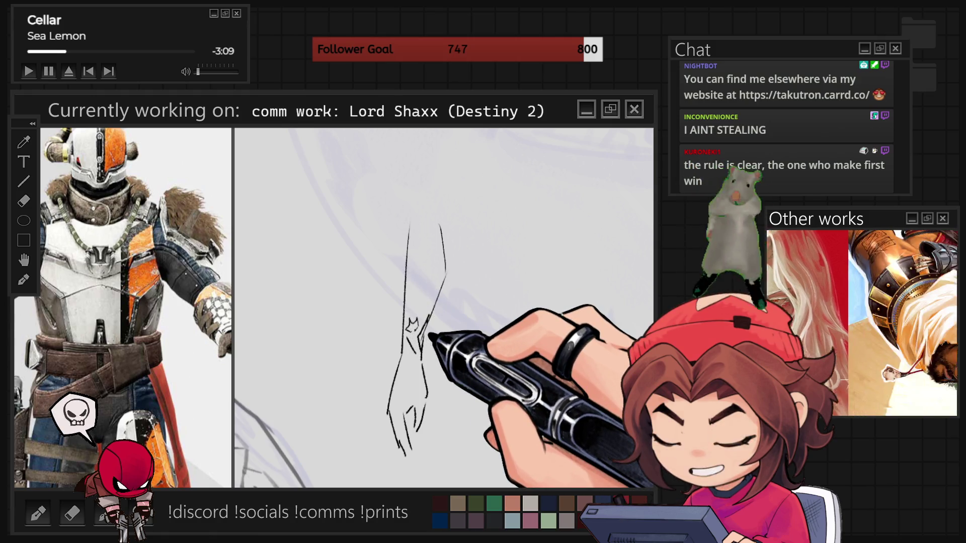
{"action": "key", "text": "ctrl+z"}
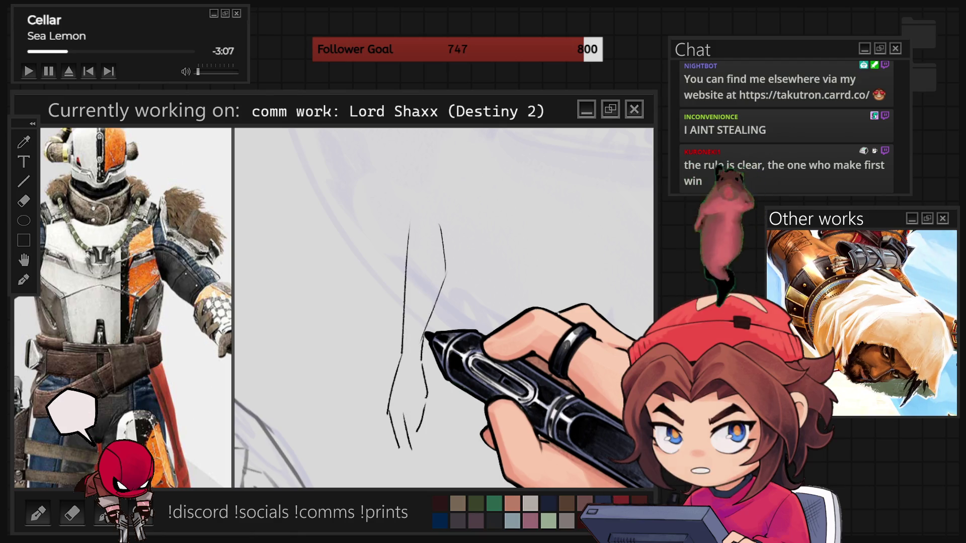
{"action": "key", "text": "ctrl+z"}
{"action": "key", "text": "ctrl+z"}
{"action": "key", "text": "ctrl+z"}
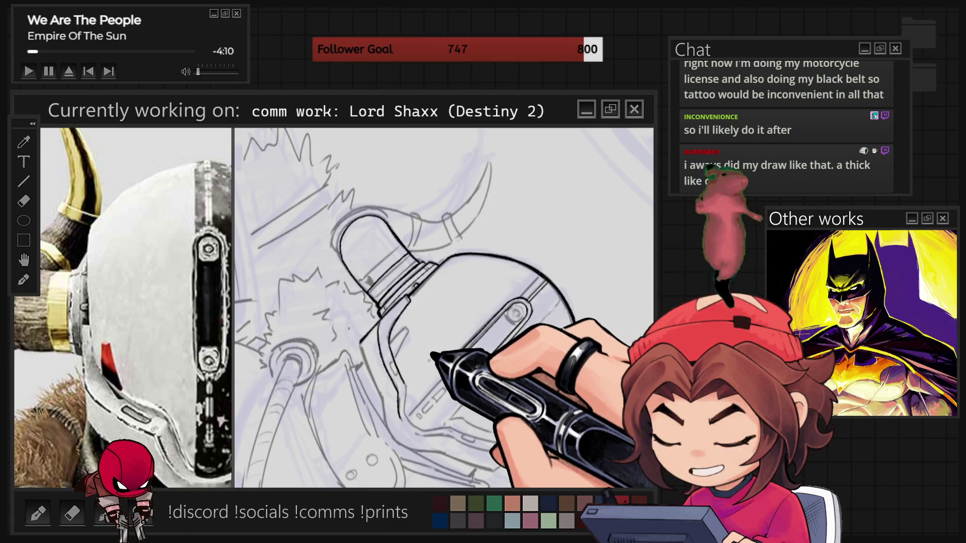
Step: Reset to the full figure view, zoom into the helmet, and ink the attachment's rounded end
{"action": "scroll", "coordinate": [432, 356], "scroll_direction": "down", "scroll_amount": 2}
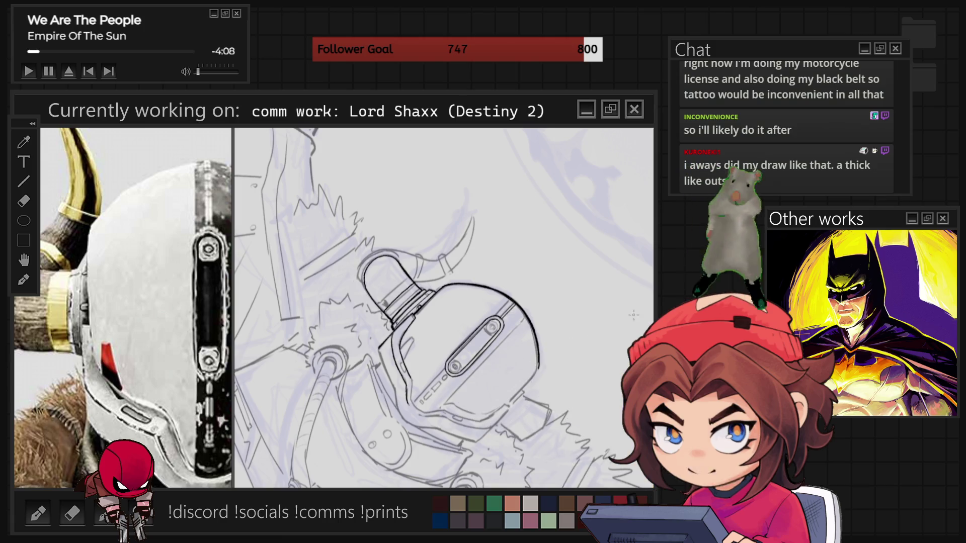
{"action": "key", "text": "ctrl+0"}
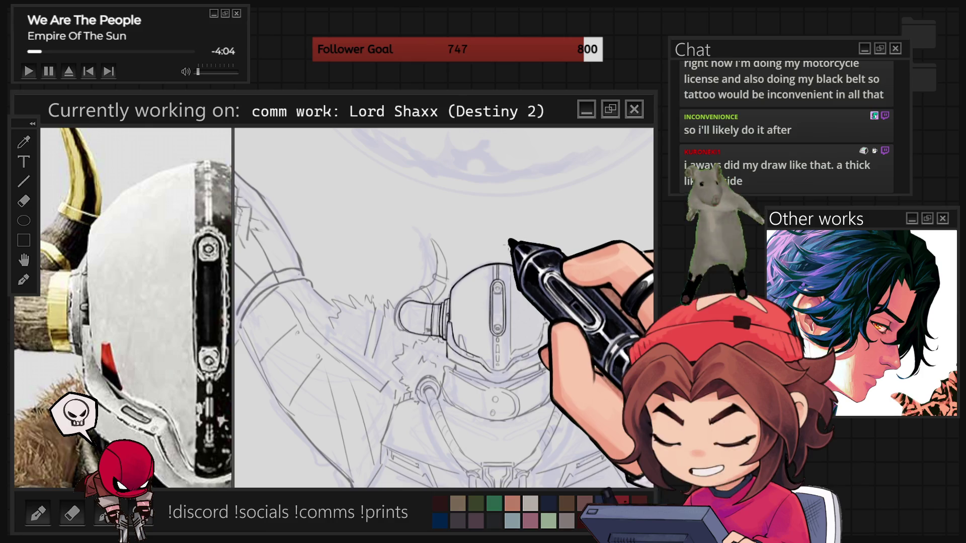
{"action": "scroll", "coordinate": [490, 217], "scroll_direction": "up", "scroll_amount": 1}
{"action": "scroll", "coordinate": [473, 279], "scroll_direction": "up", "scroll_amount": 2}
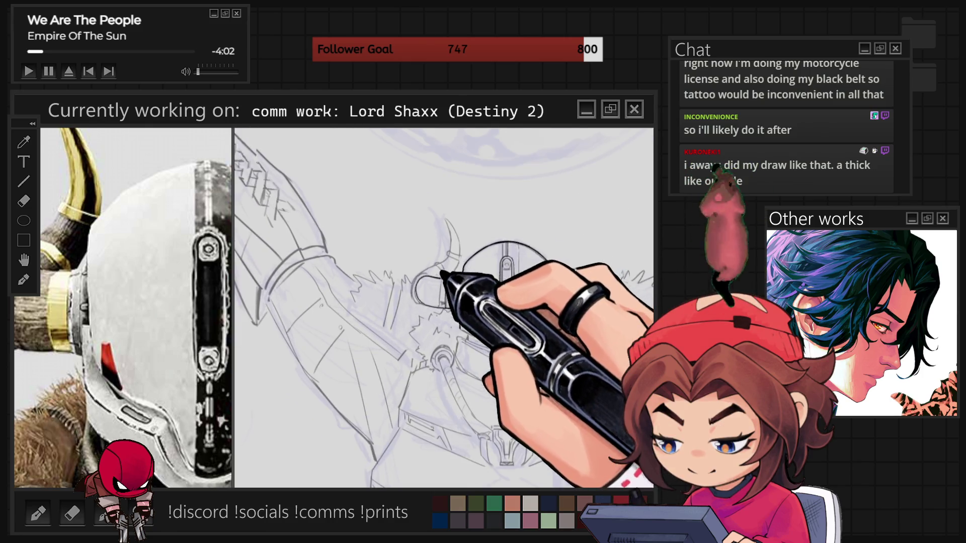
{"action": "scroll", "coordinate": [431, 275], "scroll_direction": "up", "scroll_amount": 3}
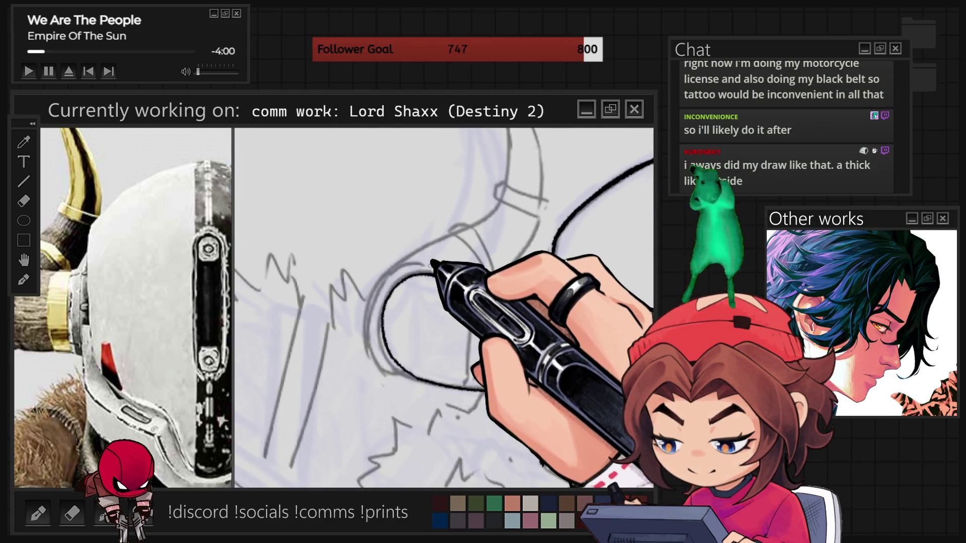
{"action": "mouse_move", "coordinate": [388, 280]}
{"action": "left_mouse_down"}
{"action": "mouse_move", "coordinate": [423, 263]}
{"action": "mouse_move", "coordinate": [385, 276]}
{"action": "mouse_move", "coordinate": [385, 367]}
{"action": "left_mouse_up"}
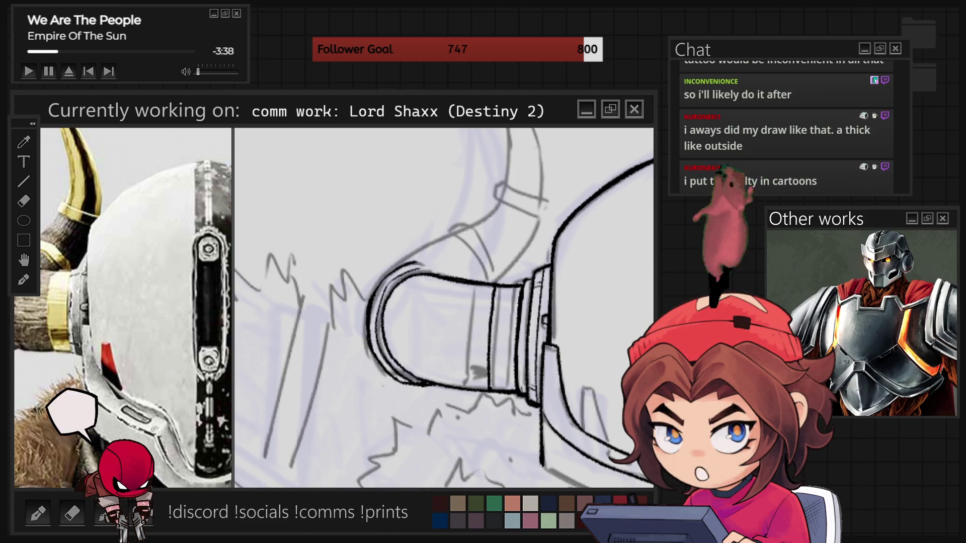
Step: From a rotated view, ink the rounded cap's outline, then zoom back out
{"action": "key", "text": "-"}
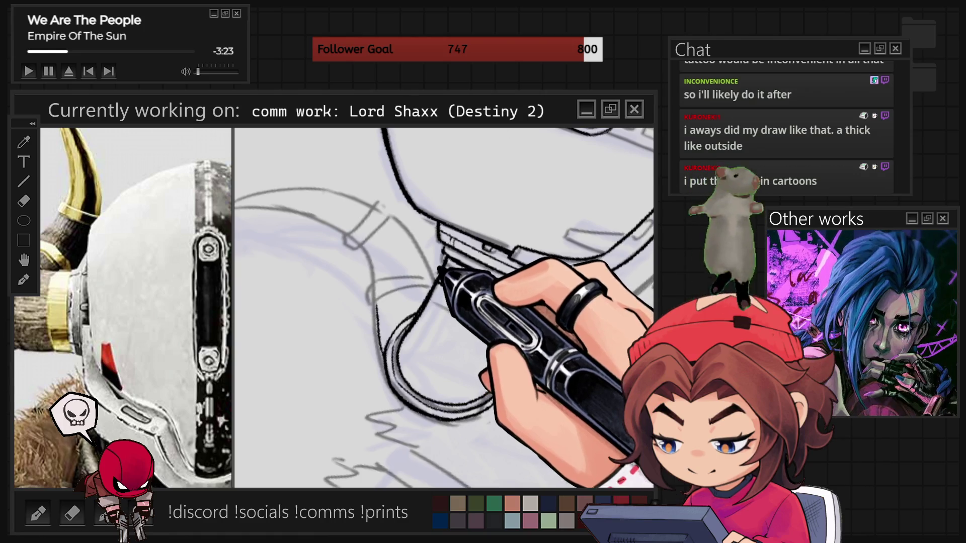
{"action": "mouse_move", "coordinate": [399, 298]}
{"action": "left_mouse_down"}
{"action": "mouse_move", "coordinate": [439, 276]}
{"action": "mouse_move", "coordinate": [496, 384]}
{"action": "left_mouse_up"}
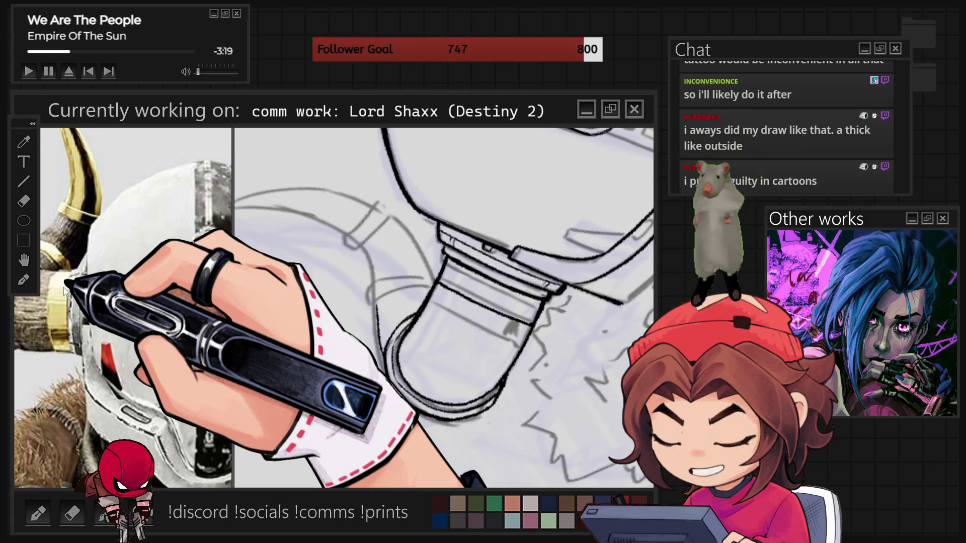
{"action": "key", "text": "ctrl+minus"}
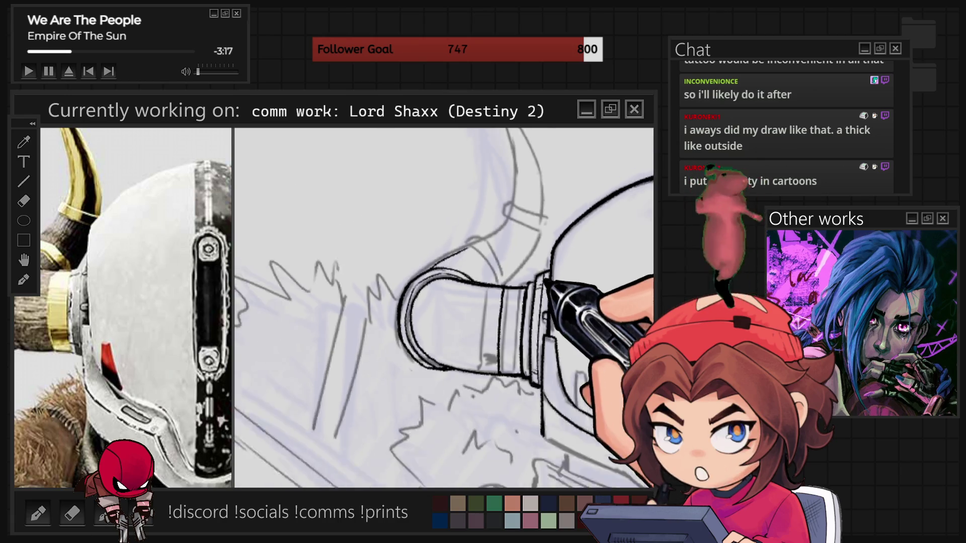
{"action": "key", "text": "ctrl+minus"}
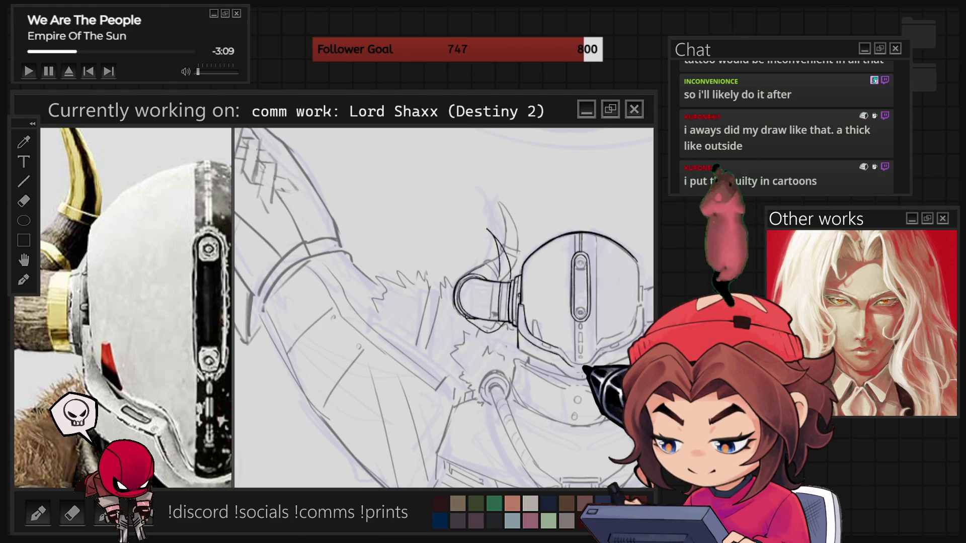
Step: Free-transform the lasso-selected horn sketch, nudging it left and rescaling it, then confirm
{"action": "key", "text": "ctrl+minus"}
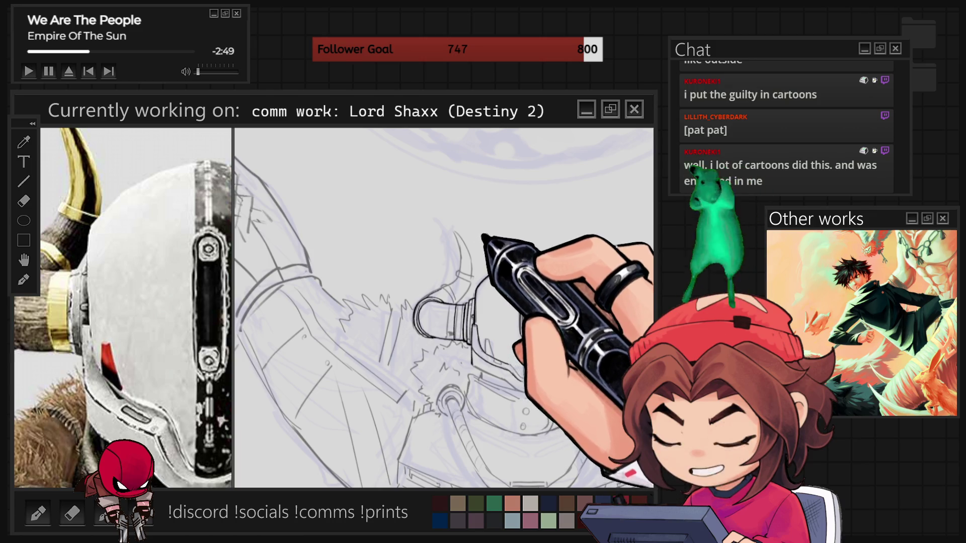
{"action": "key", "text": "ctrl+t"}
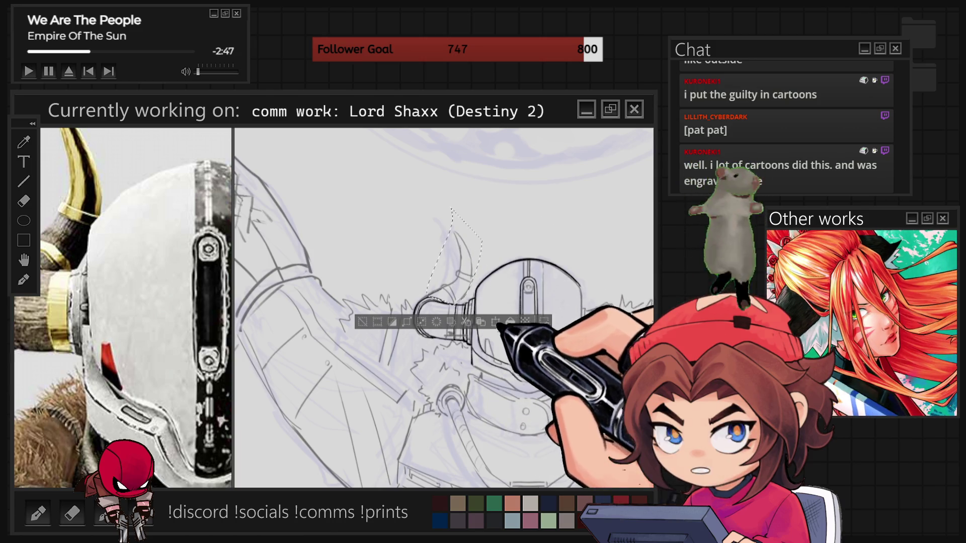
{"action": "key", "text": "Left"}
{"action": "key", "text": "Left"}
{"action": "key", "text": "Left"}
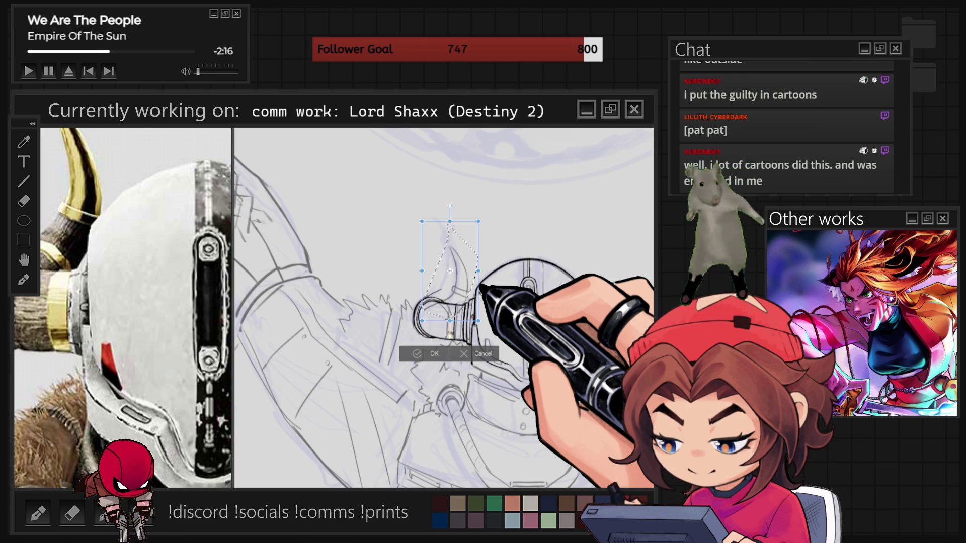
{"action": "scroll", "coordinate": [443, 302], "scroll_direction": "down", "scroll_amount": 2}
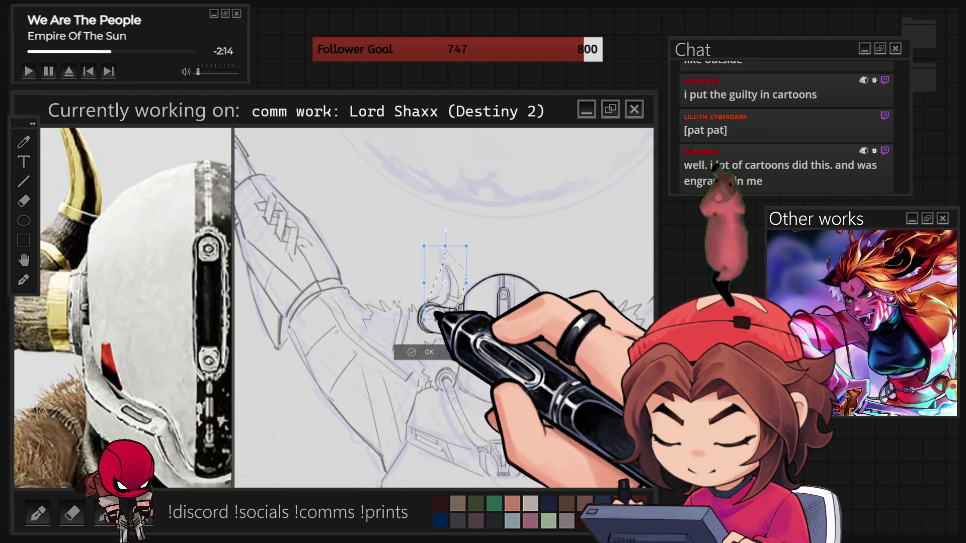
{"action": "scroll", "coordinate": [456, 322], "scroll_direction": "up", "scroll_amount": 2}
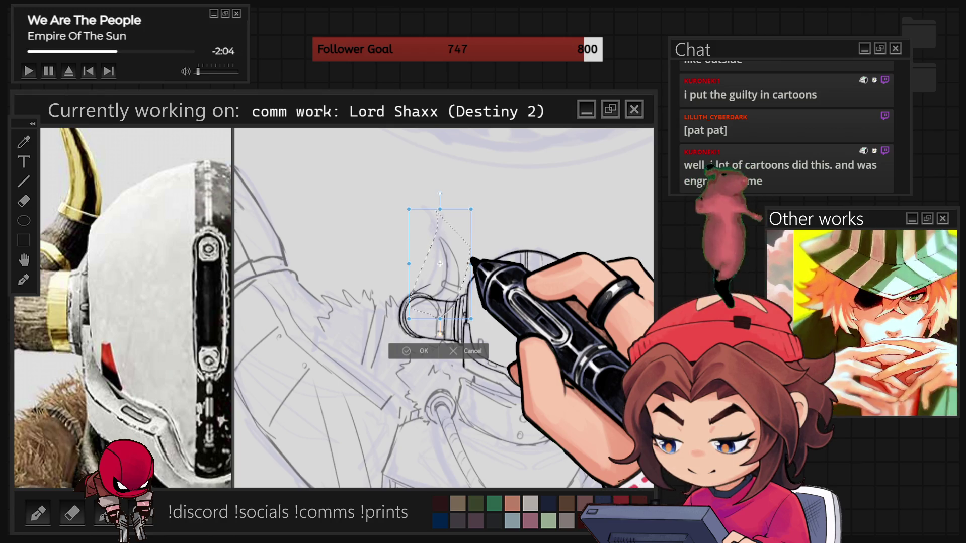
{"action": "scroll", "coordinate": [455, 263], "scroll_direction": "up", "scroll_amount": 1}
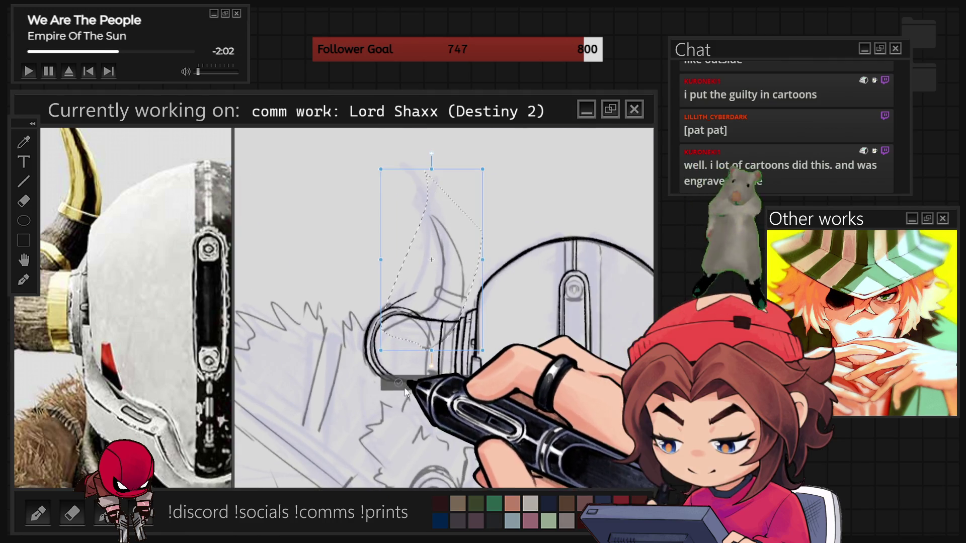
{"action": "left_click", "coordinate": [410, 371]}
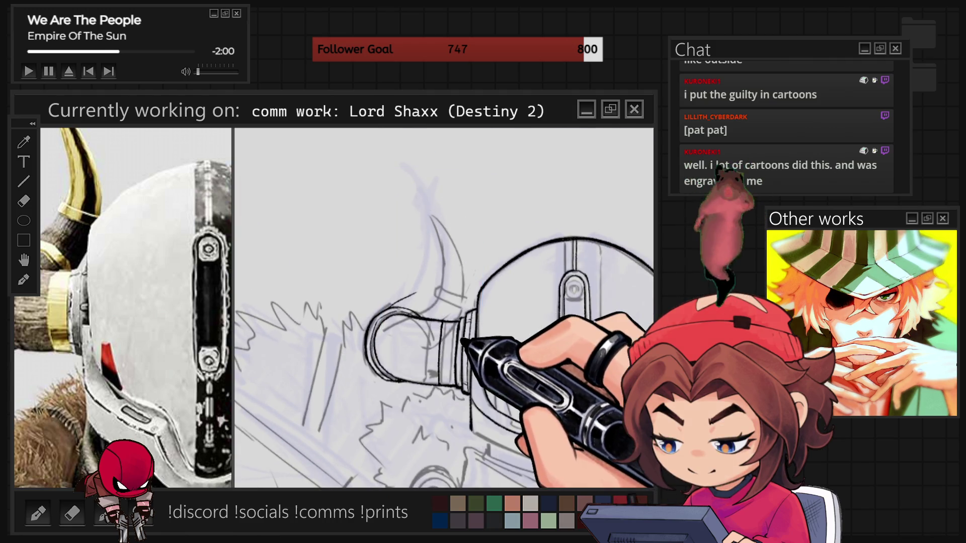
Step: Deselect the horn sketch and ink its curved outline above the helmet with two strokes
{"action": "key", "text": "ctrl+d"}
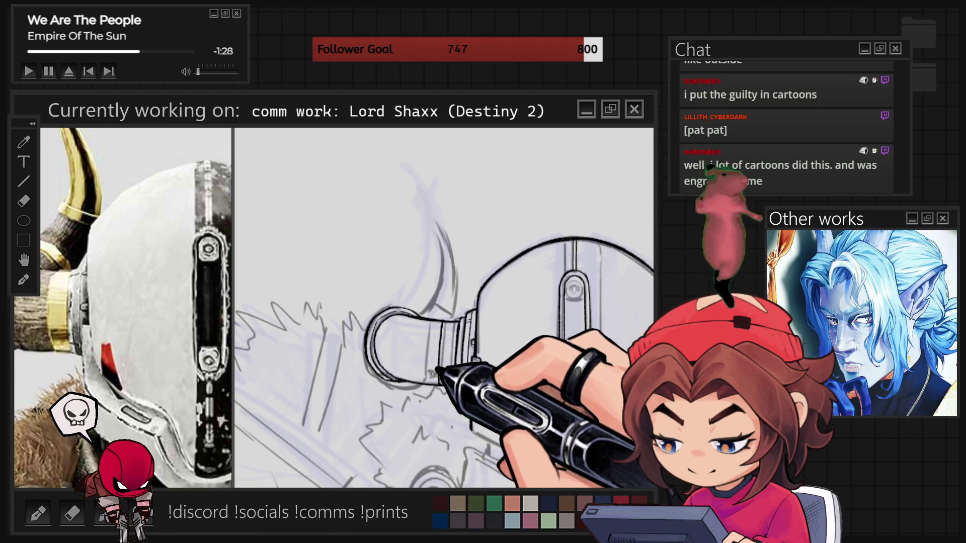
{"action": "scroll", "coordinate": [436, 369], "scroll_direction": "down", "scroll_amount": 5}
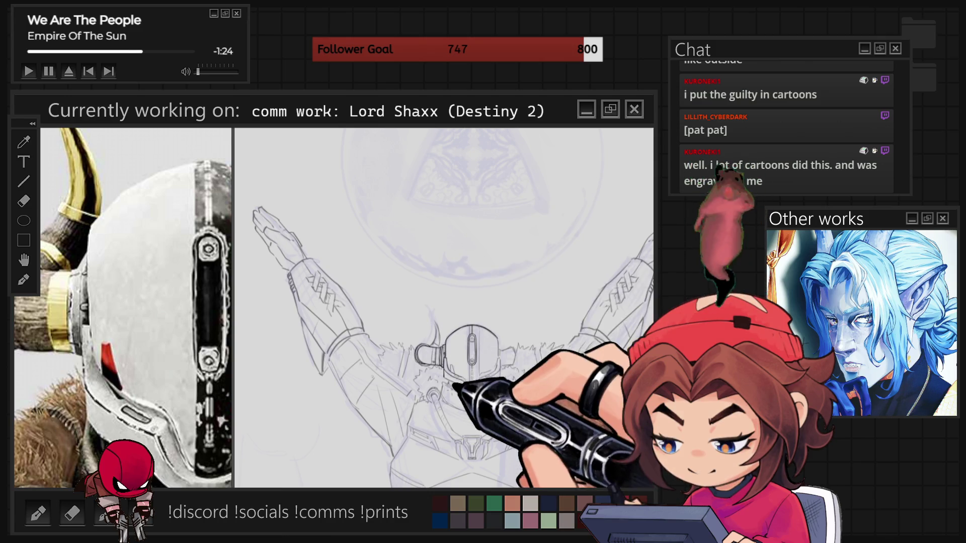
{"action": "scroll", "coordinate": [435, 397], "scroll_direction": "up", "scroll_amount": 1}
{"action": "scroll", "coordinate": [420, 387], "scroll_direction": "up", "scroll_amount": 2}
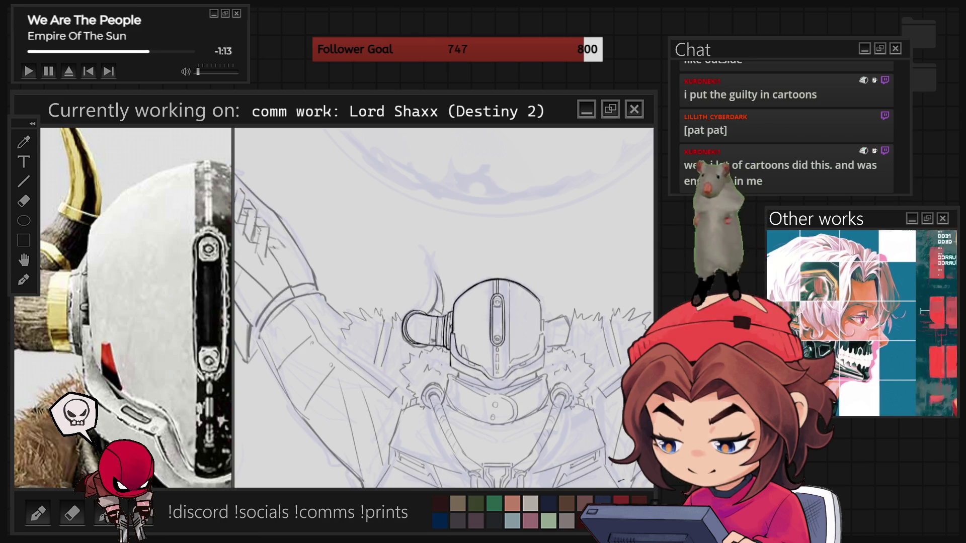
{"action": "left_click_drag", "start_coordinate": [437, 257], "coordinate": [442, 301]}
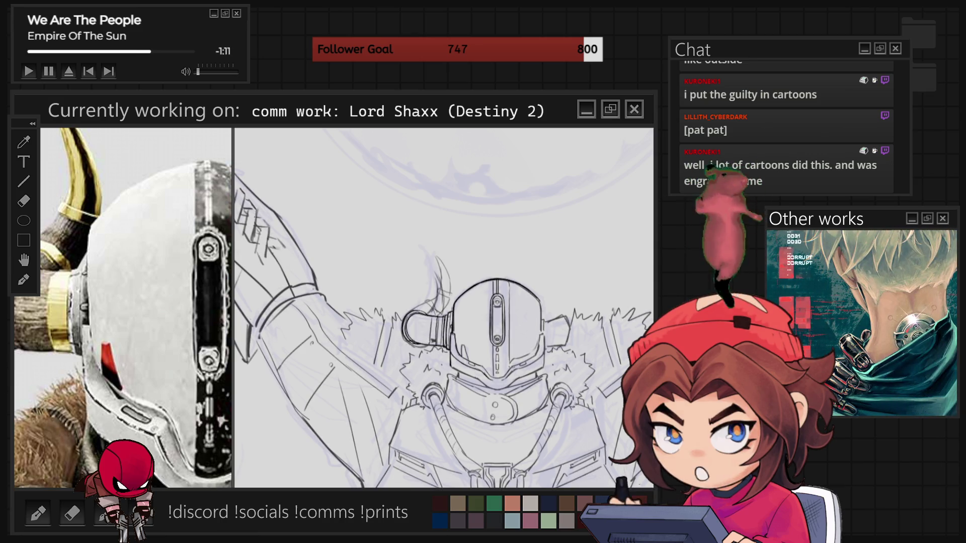
{"action": "left_click_drag", "start_coordinate": [437, 259], "coordinate": [439, 302]}
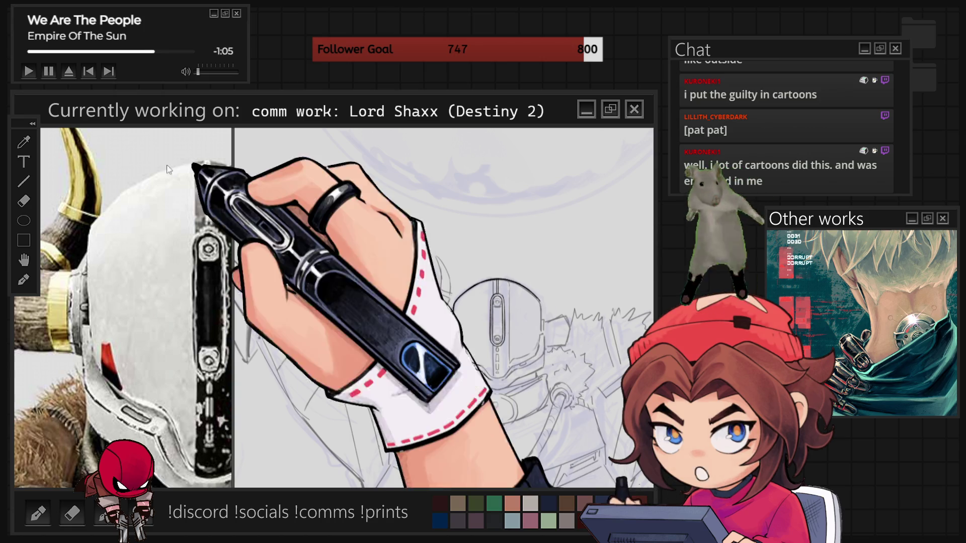
{"action": "scroll", "coordinate": [590, 398], "scroll_direction": "up", "scroll_amount": 2}
{"action": "scroll", "coordinate": [443, 307], "scroll_direction": "up", "scroll_amount": 2}
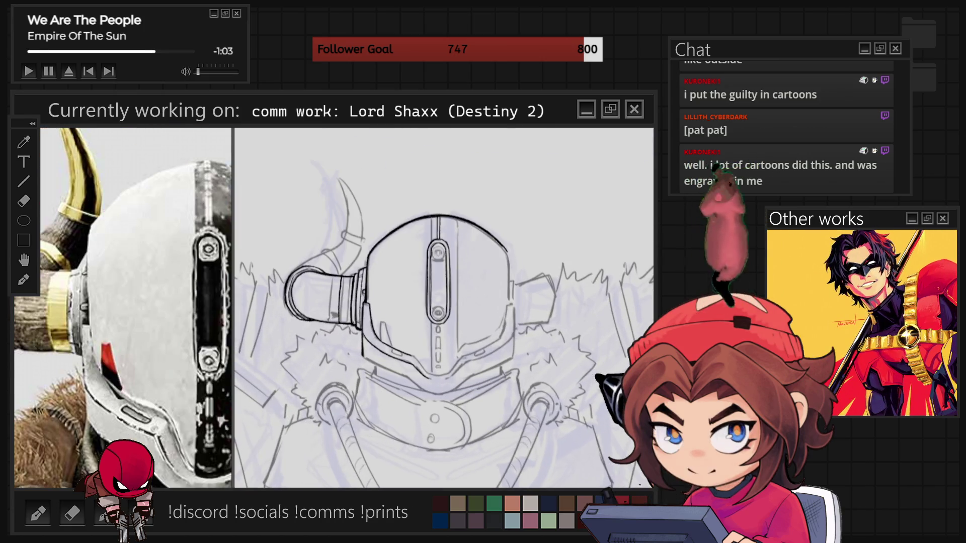
Step: Select the visor slot, move it down one nudge with free transform, and confirm
{"action": "left_click_drag", "start_coordinate": [408, 217], "coordinate": [467, 342]}
{"action": "key", "text": "ctrl+t"}
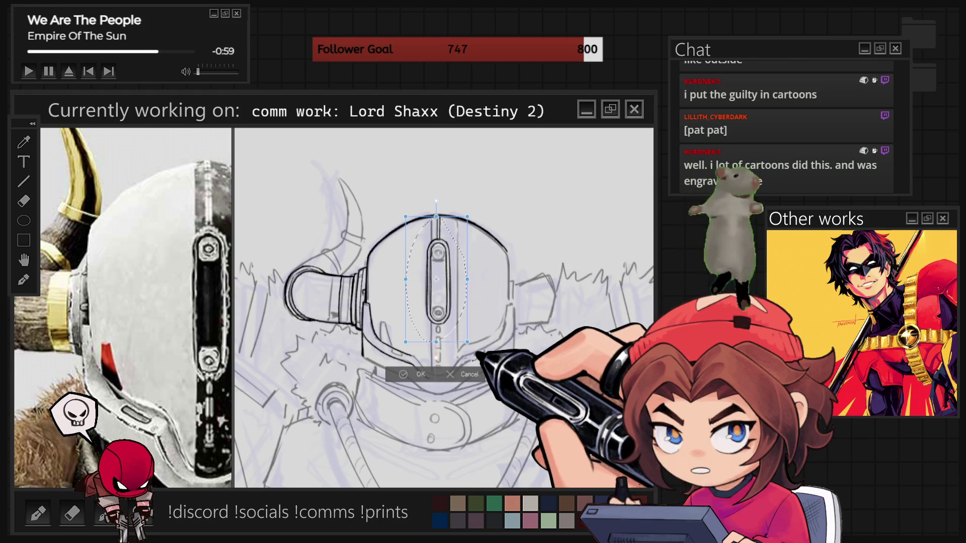
{"action": "key", "text": "Down"}
{"action": "key", "text": "Down"}
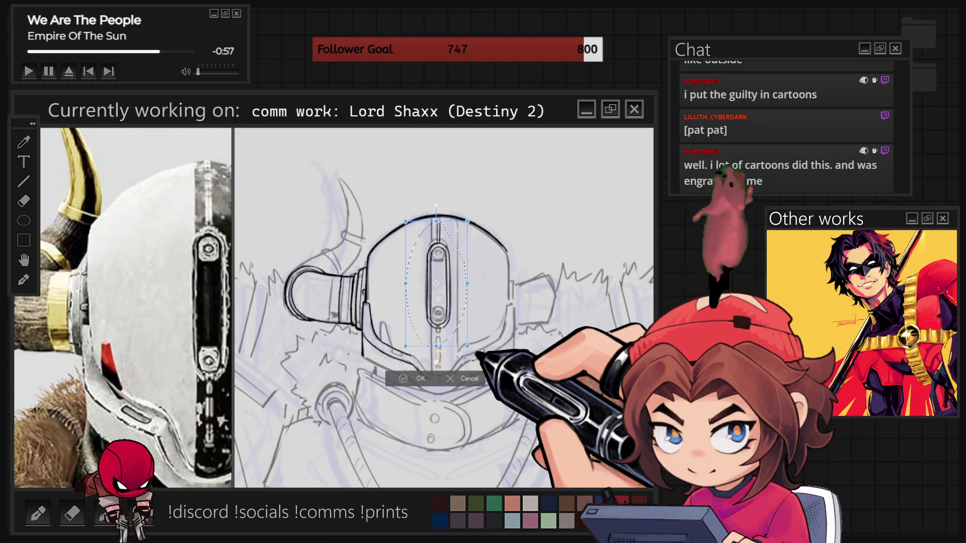
{"action": "key", "text": "Return"}
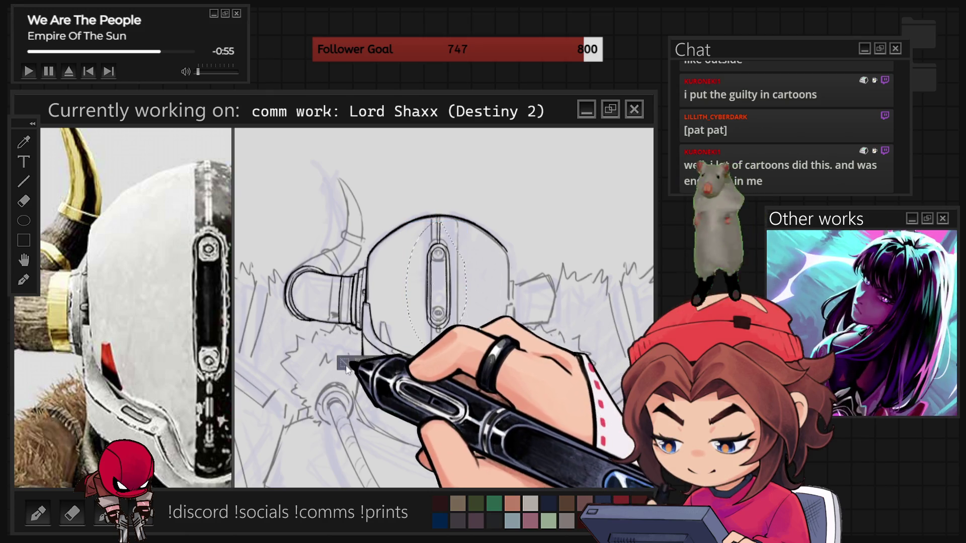
{"action": "key", "text": "ctrl+minus"}
{"action": "key", "text": "ctrl+minus"}
{"action": "key", "text": "ctrl+minus"}
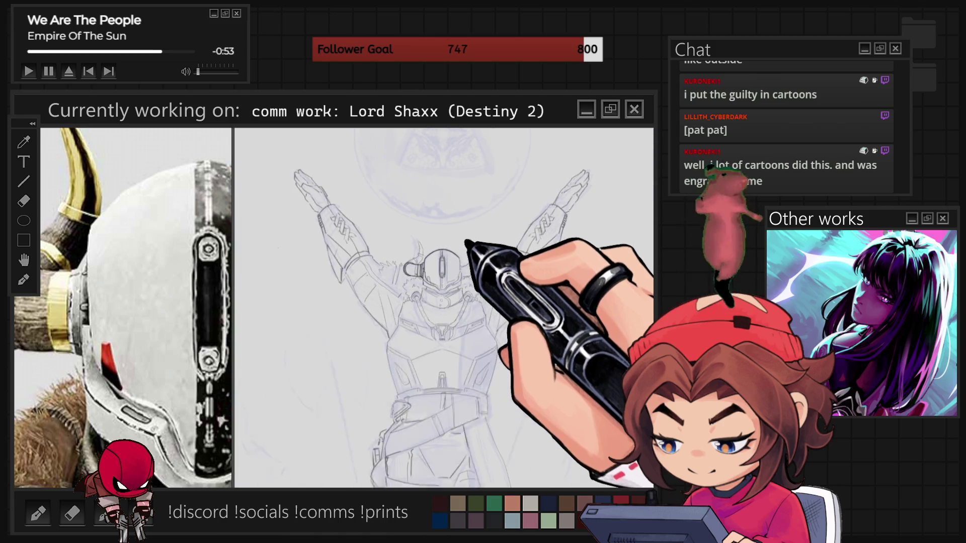
{"action": "key", "text": "ctrl+plus"}
{"action": "key", "text": "ctrl+plus"}
{"action": "key", "text": "ctrl+plus"}
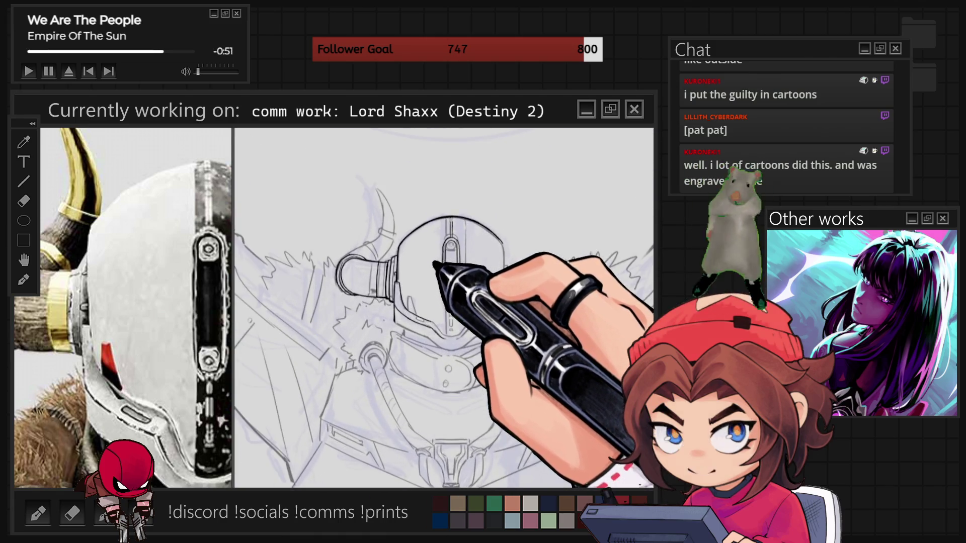
{"action": "key", "text": "ctrl+plus"}
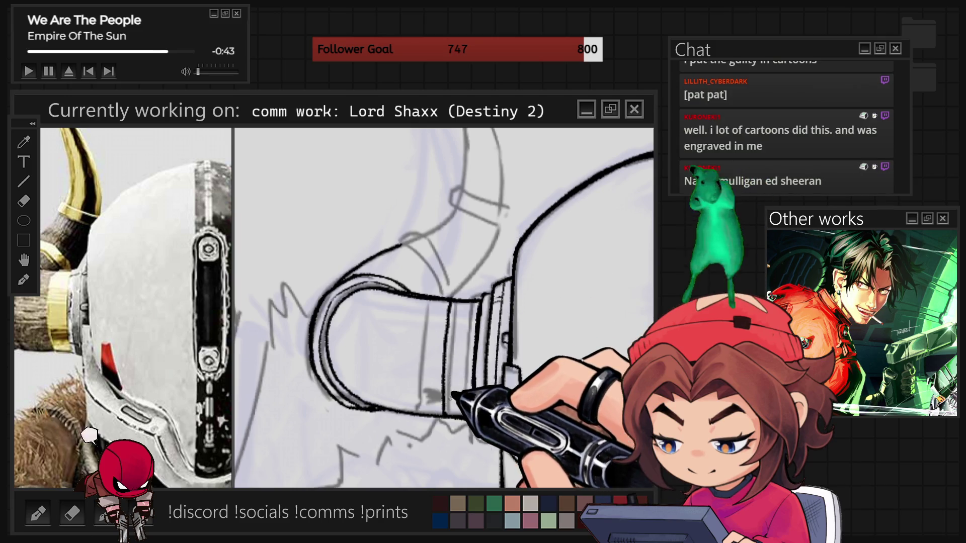
Step: Add dark hatching where the side tube joins the helmet and adjust the canvas rotation
{"action": "left_click_drag", "start_coordinate": [455, 397], "coordinate": [472, 394]}
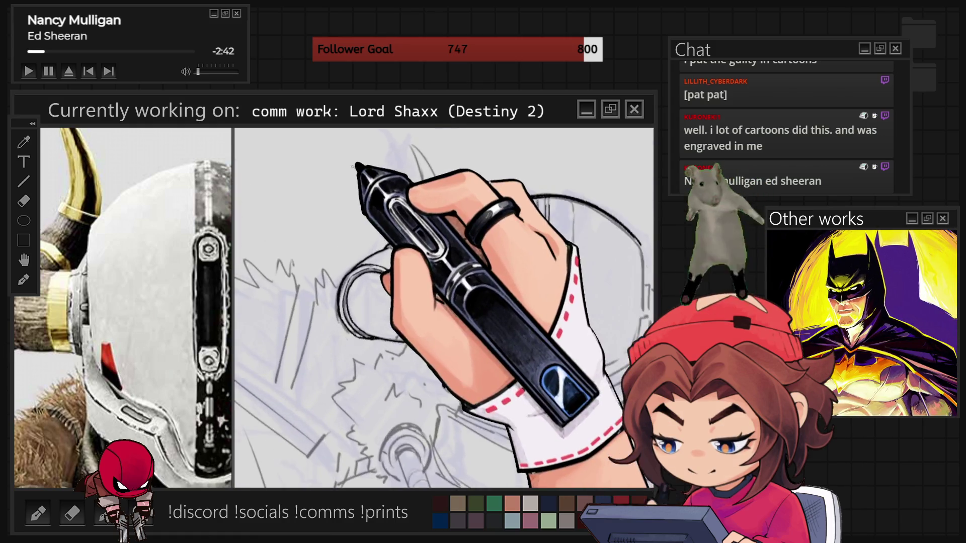
{"action": "scroll", "coordinate": [443, 309], "scroll_direction": "up", "scroll_amount": 3}
{"action": "scroll", "coordinate": [443, 309], "scroll_direction": "down", "scroll_amount": 2}
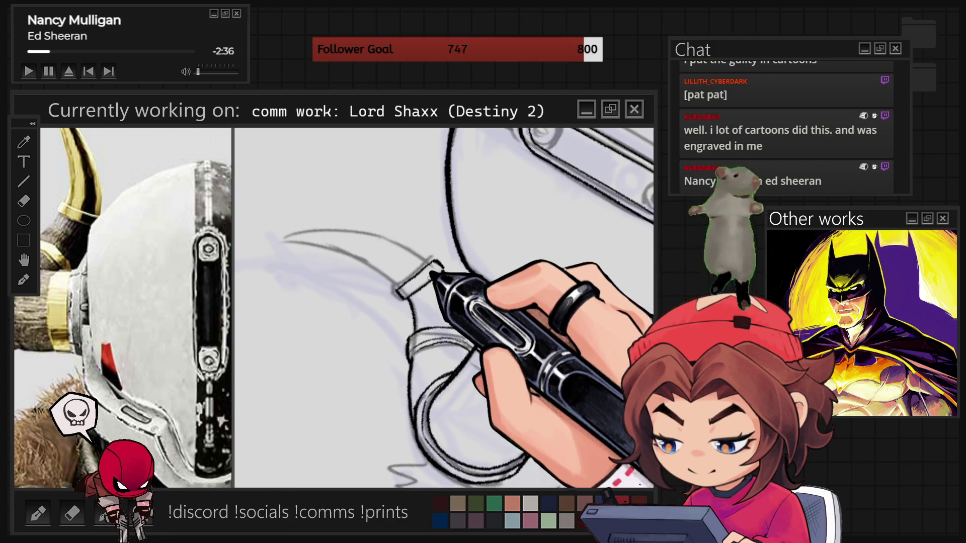
{"action": "key", "text": "r"}
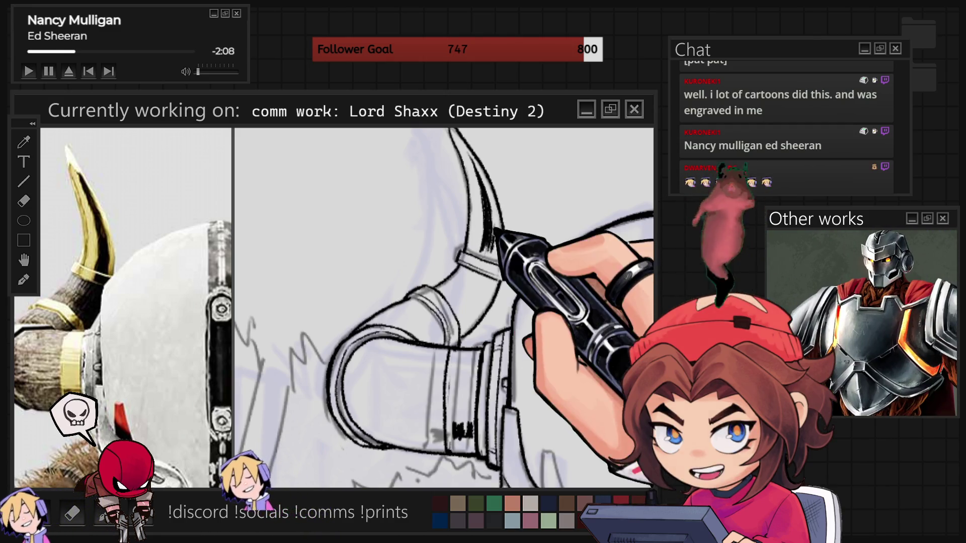
Step: Zoom in and out around the horn band and side tube on the helmet's left side
{"action": "scroll", "coordinate": [442, 307], "scroll_direction": "down", "scroll_amount": 3}
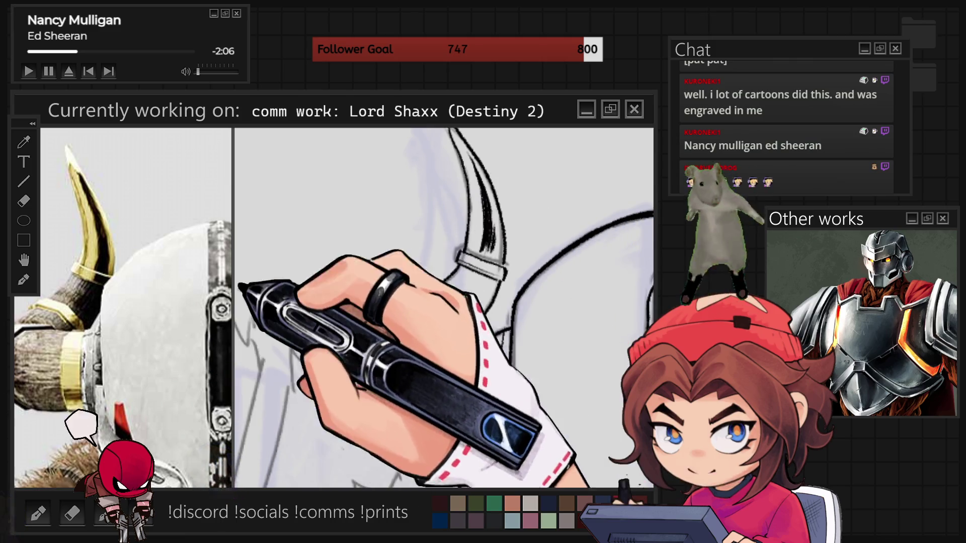
{"action": "scroll", "coordinate": [393, 282], "scroll_direction": "up", "scroll_amount": 3}
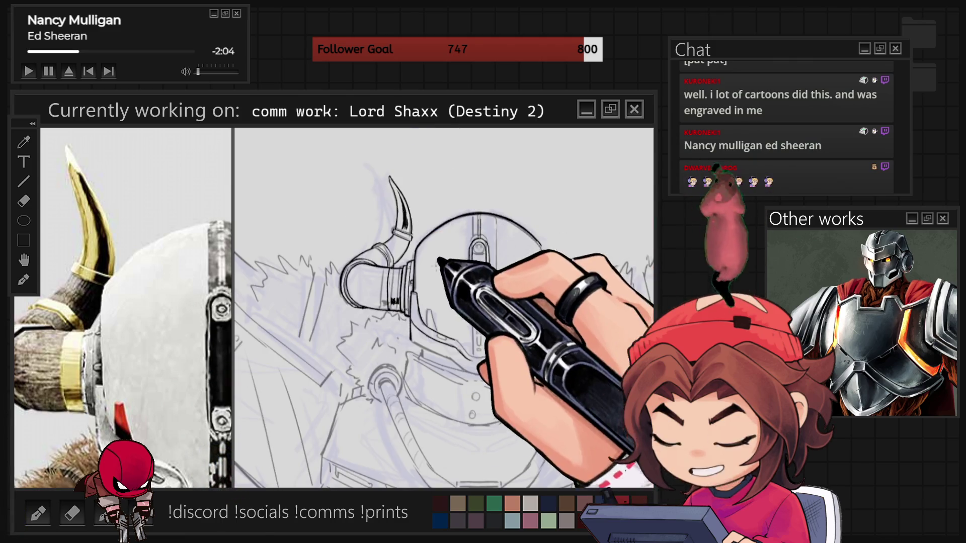
{"action": "scroll", "coordinate": [391, 279], "scroll_direction": "up", "scroll_amount": 2}
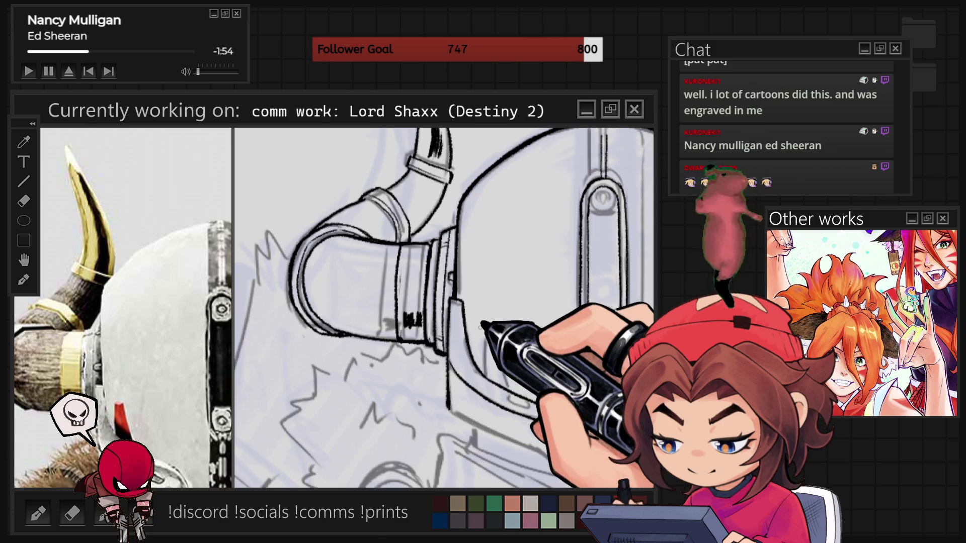
{"action": "scroll", "coordinate": [444, 308], "scroll_direction": "down", "scroll_amount": 5}
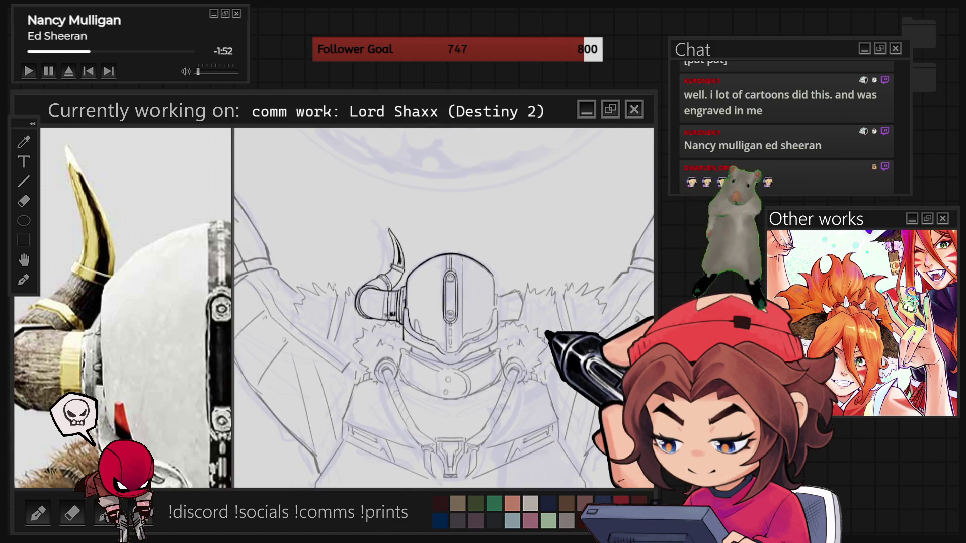
{"action": "scroll", "coordinate": [537, 328], "scroll_direction": "up", "scroll_amount": 2}
{"action": "scroll", "coordinate": [444, 308], "scroll_direction": "up", "scroll_amount": 5}
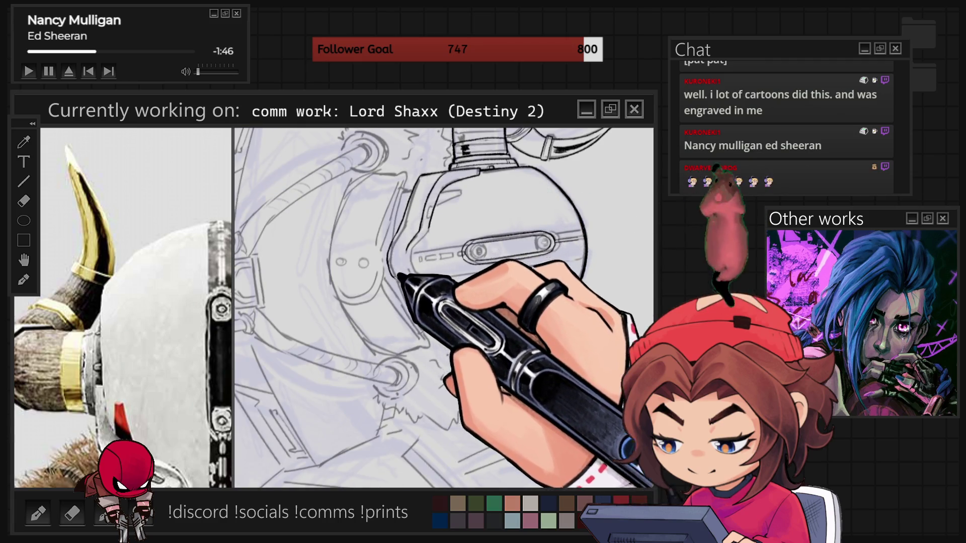
Step: Rotate the canvas to ink the helmet's lower rim and collar ring, then reset it upright
{"action": "key", "text": "6"}
{"action": "key", "text": "6"}
{"action": "key", "text": "6"}
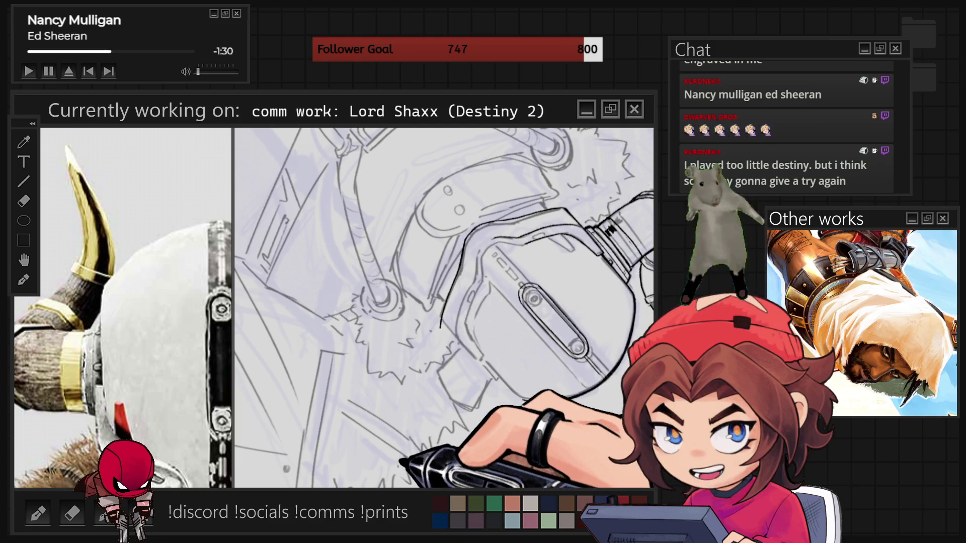
{"action": "key", "text": "ctrl+0"}
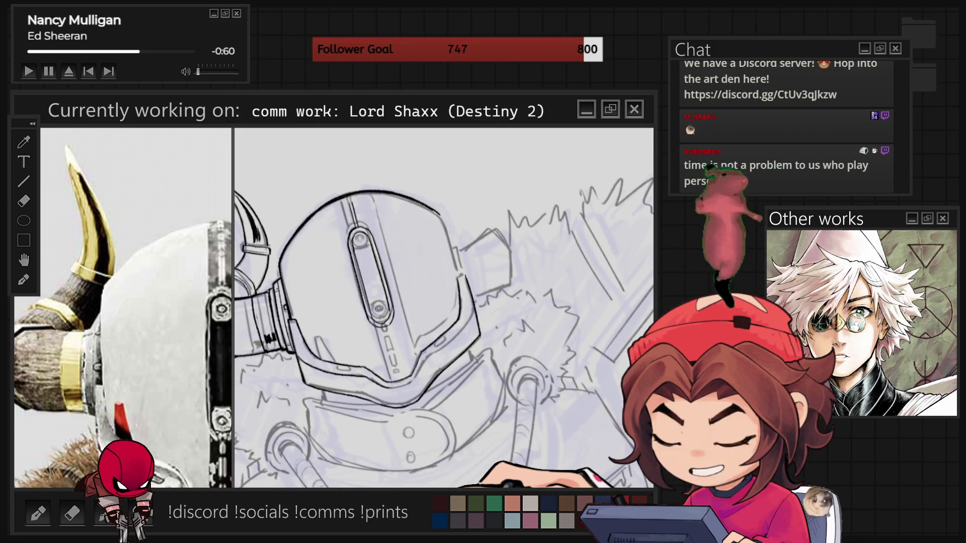
{"action": "scroll", "coordinate": [443, 307], "scroll_direction": "up", "scroll_amount": 3}
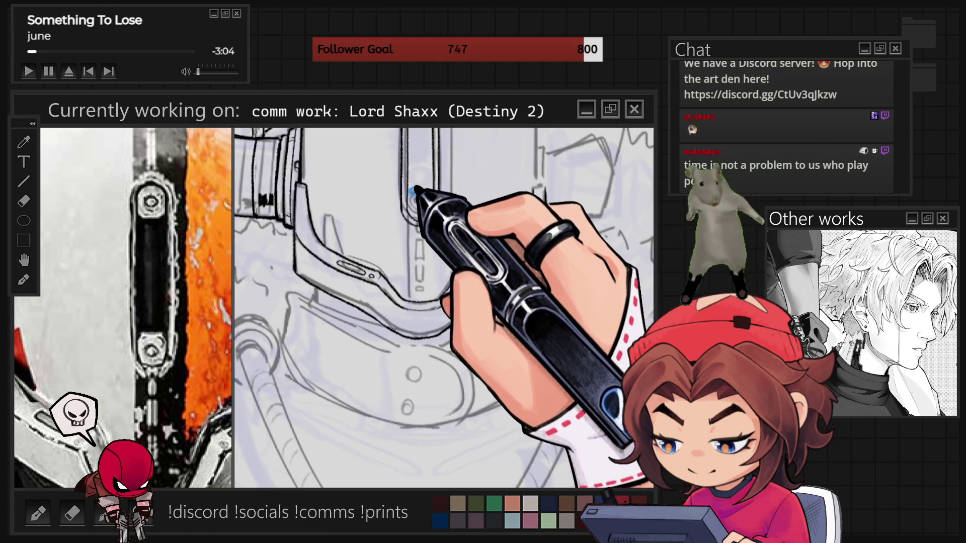
Step: Zoom in closer on the faceplate below the visor slot
{"action": "scroll", "coordinate": [426, 180], "scroll_direction": "up", "scroll_amount": 3}
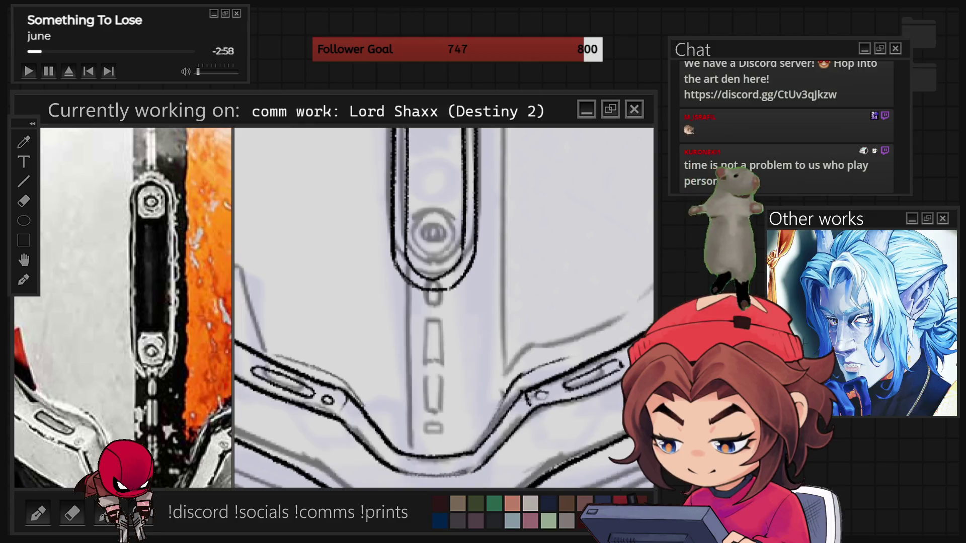
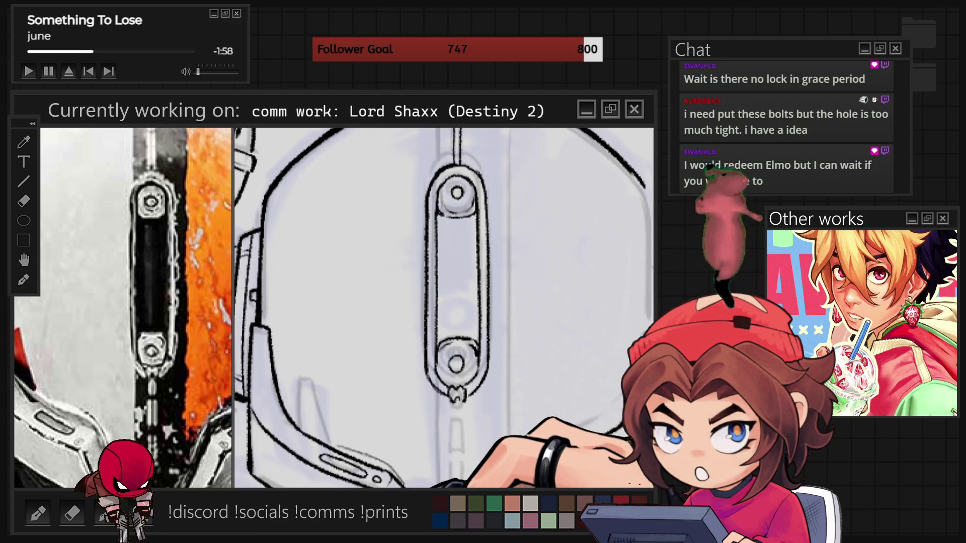
Step: Zoom in close on the helmet's centre strip and ink a short dash below the lower bolt
{"action": "key", "text": "ctrl+minus"}
{"action": "key", "text": "ctrl+minus"}
{"action": "key", "text": "ctrl+minus"}
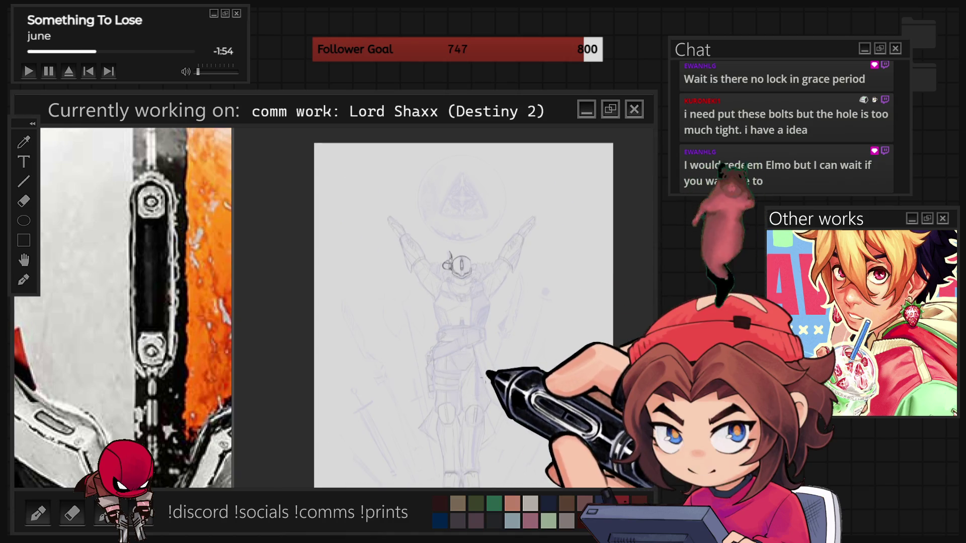
{"action": "key", "text": "ctrl+plus"}
{"action": "key", "text": "ctrl+plus"}
{"action": "key", "text": "ctrl+plus"}
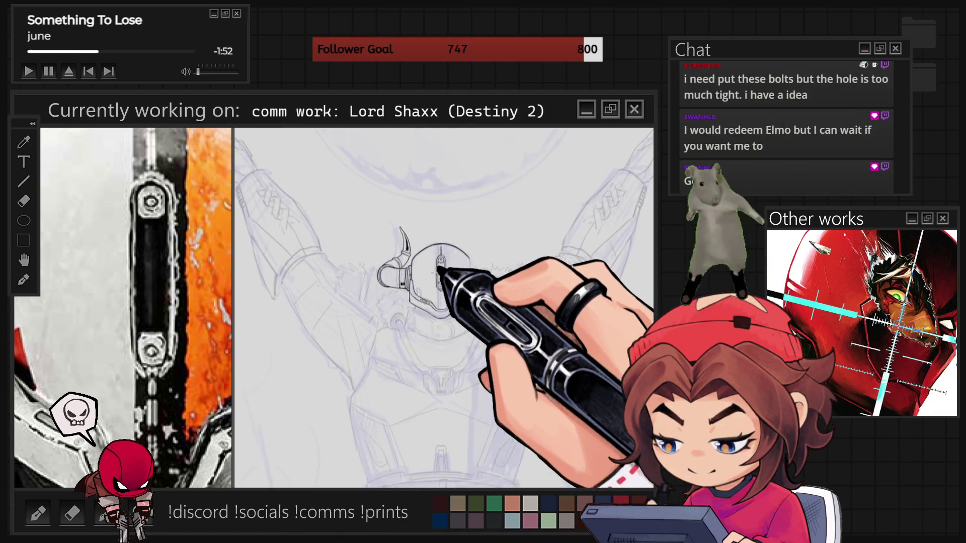
{"action": "scroll", "coordinate": [64, 369], "scroll_direction": "down", "scroll_amount": 5}
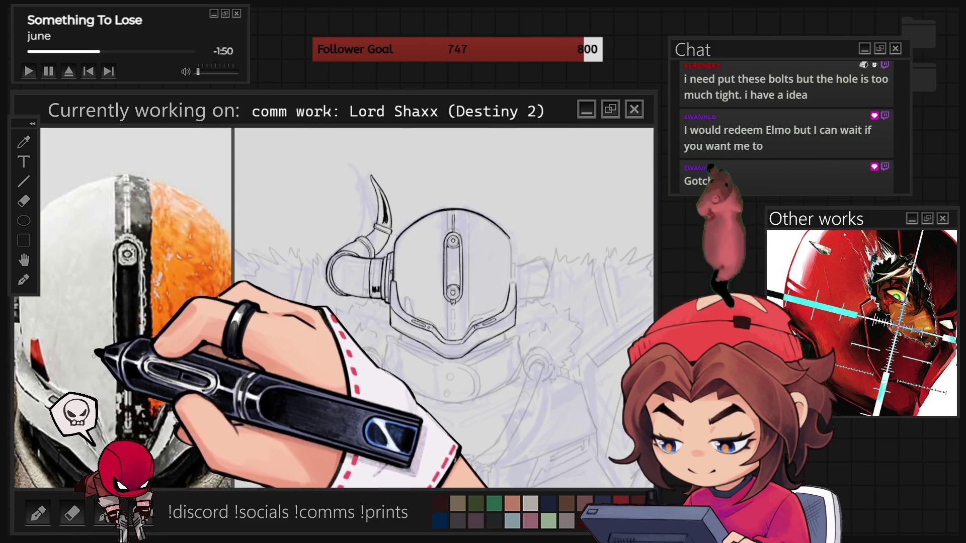
{"action": "key", "text": "ctrl+plus"}
{"action": "key", "text": "ctrl+plus"}
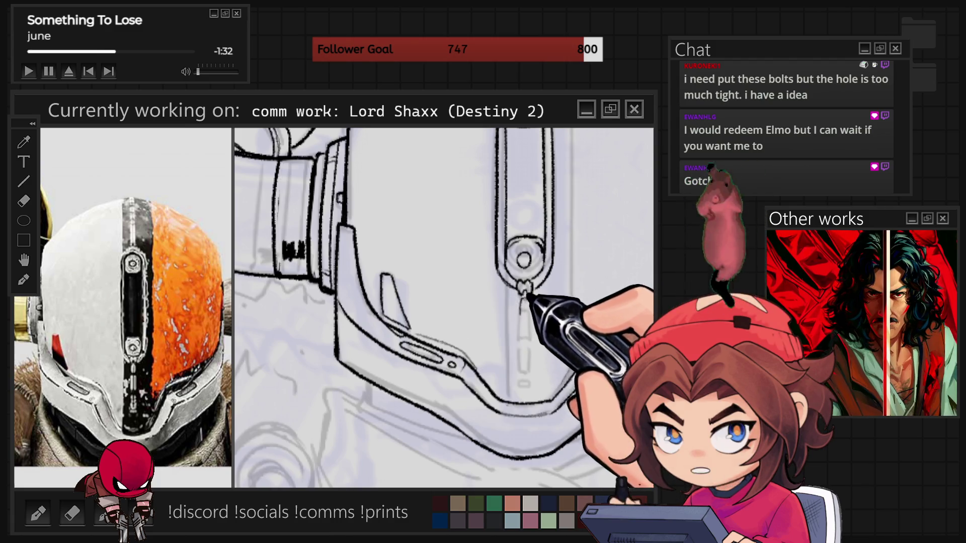
{"action": "left_click_drag", "start_coordinate": [526, 298], "coordinate": [526, 358]}
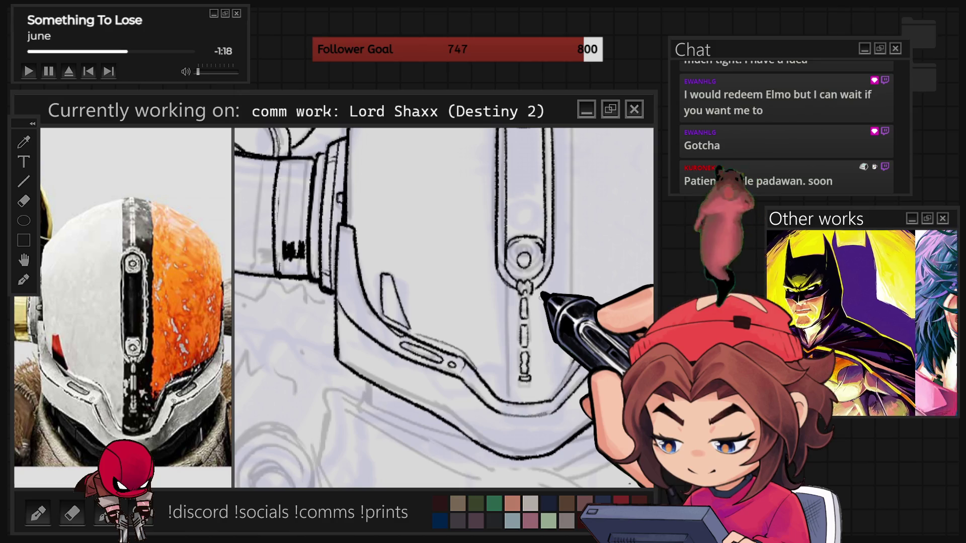
{"action": "scroll", "coordinate": [444, 307], "scroll_direction": "down", "scroll_amount": 5}
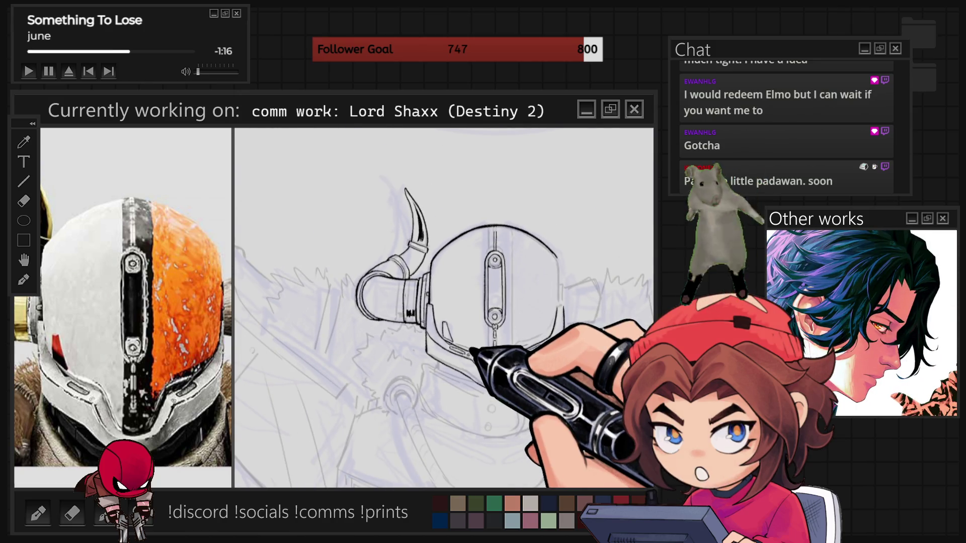
{"action": "scroll", "coordinate": [536, 304], "scroll_direction": "up", "scroll_amount": 2}
{"action": "scroll", "coordinate": [541, 309], "scroll_direction": "up", "scroll_amount": 3}
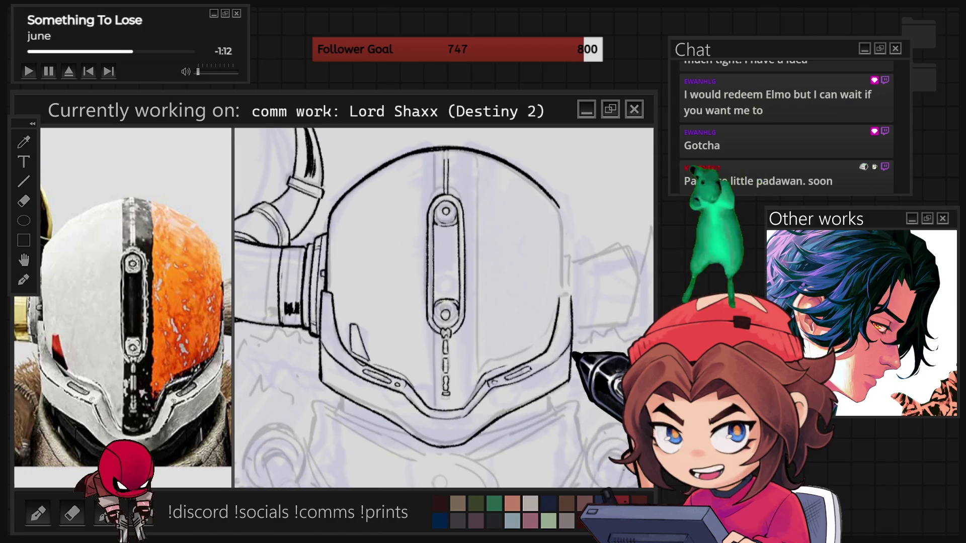
{"action": "scroll", "coordinate": [269, 304], "scroll_direction": "down", "scroll_amount": 1}
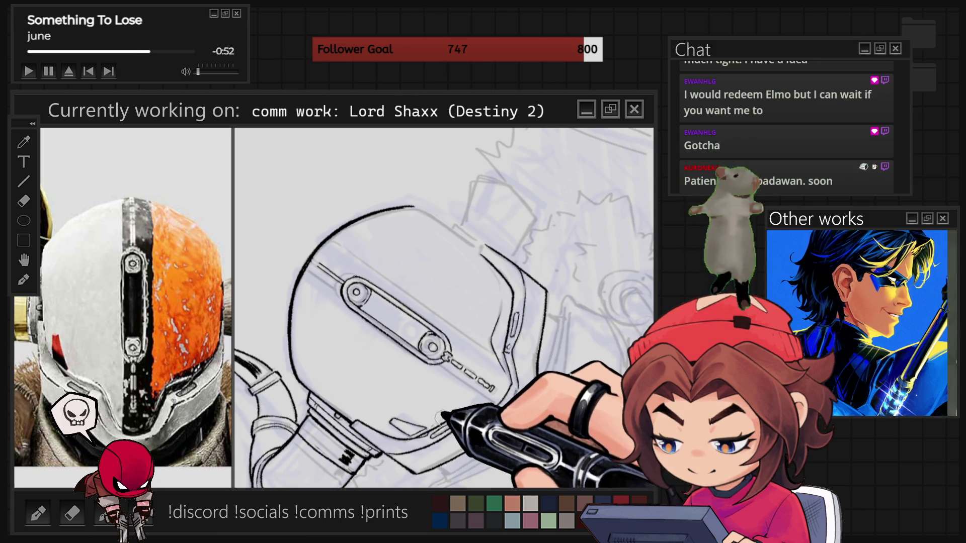
{"action": "key", "text": "ctrl+]"}
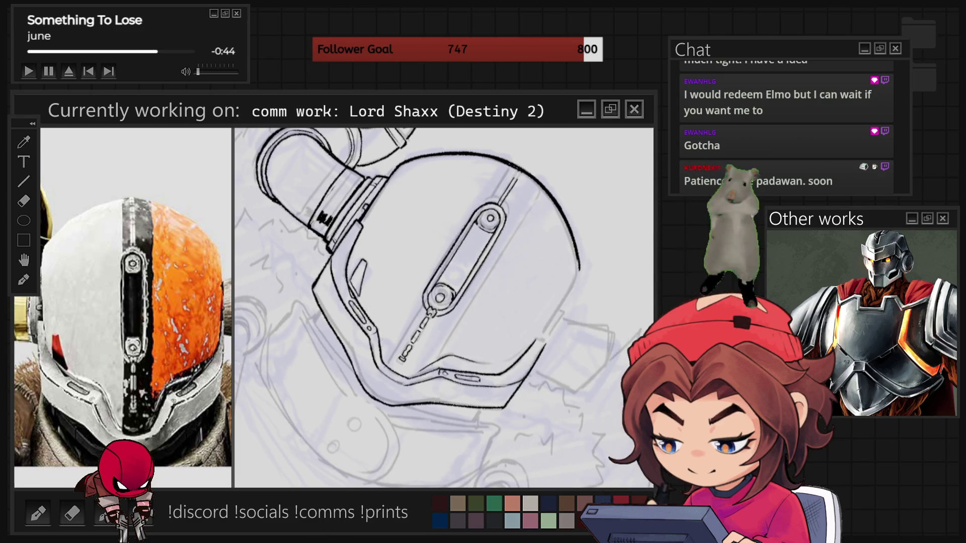
{"action": "key", "text": "5"}
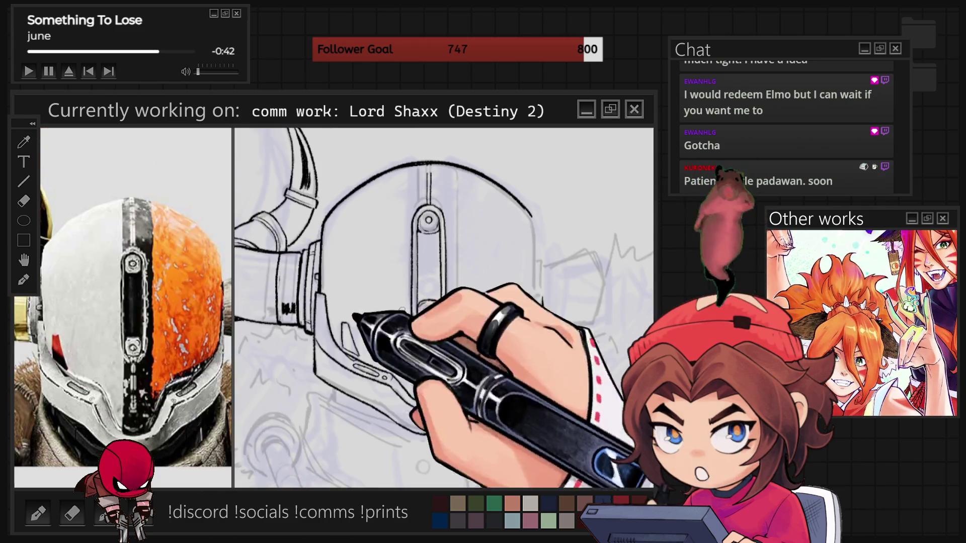
{"action": "mouse_move", "coordinate": [453, 384]}
{"action": "left_mouse_down"}
{"action": "mouse_move", "coordinate": [473, 355]}
{"action": "mouse_move", "coordinate": [511, 336]}
{"action": "left_mouse_up"}
Step: Flip the selected lower-right visor strokes horizontally, move them to the visor's left side, and deselect
{"action": "key", "text": "ctrl+t"}
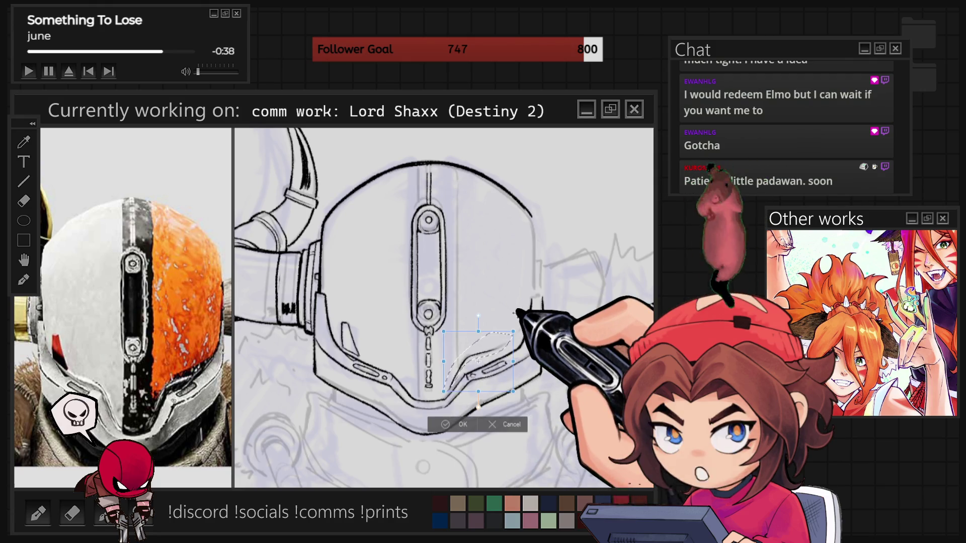
{"action": "key", "text": "h"}
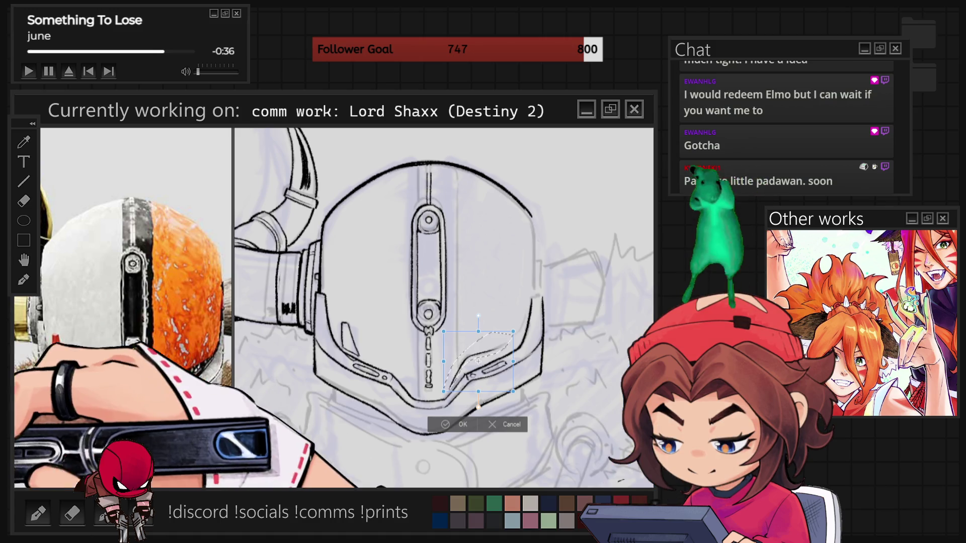
{"action": "left_click_drag", "start_coordinate": [478, 361], "coordinate": [376, 361]}
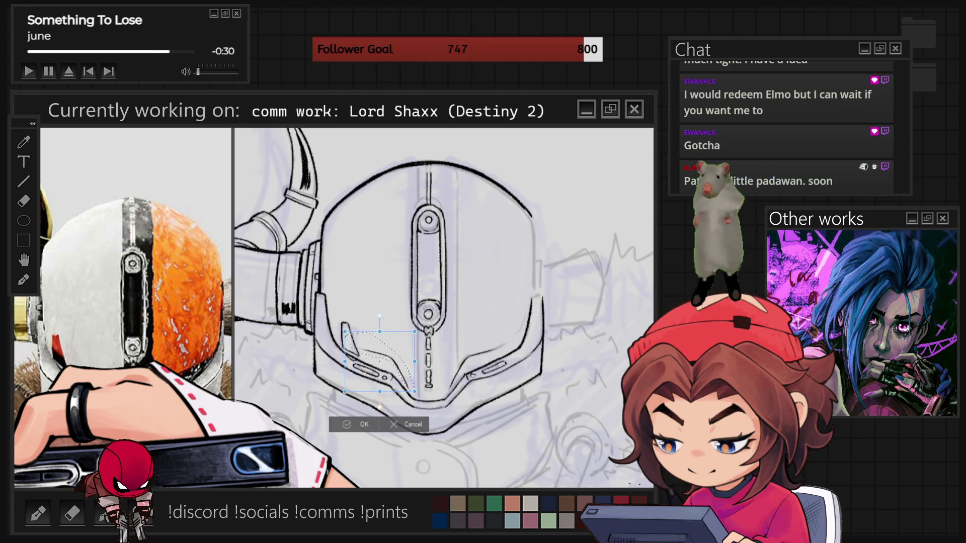
{"action": "key", "text": "Return"}
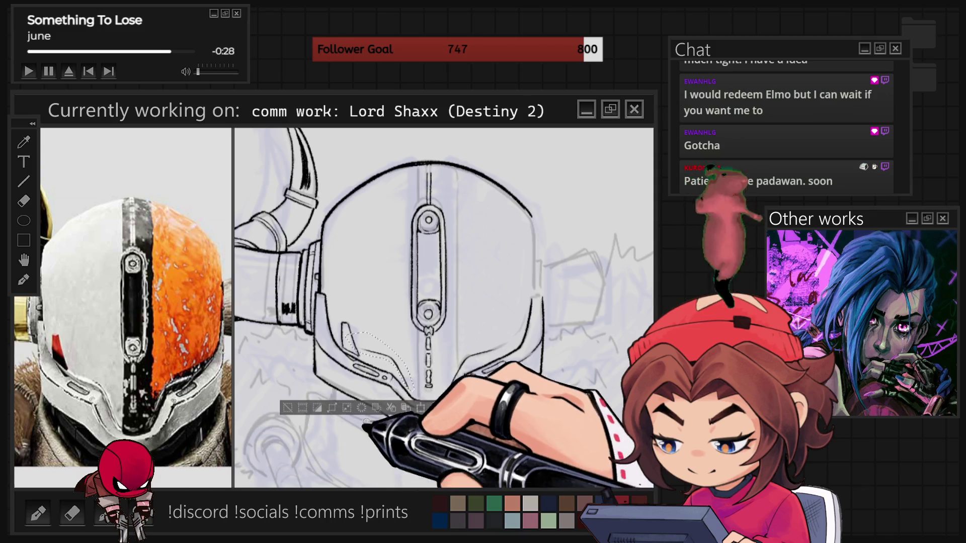
{"action": "key", "text": "ctrl+d"}
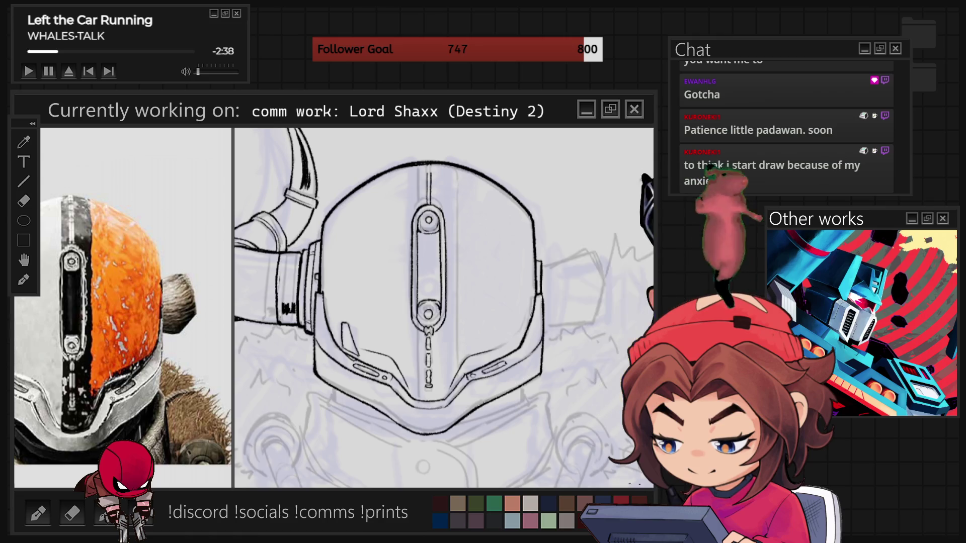
{"action": "scroll", "coordinate": [126, 341], "scroll_direction": "down", "scroll_amount": 5}
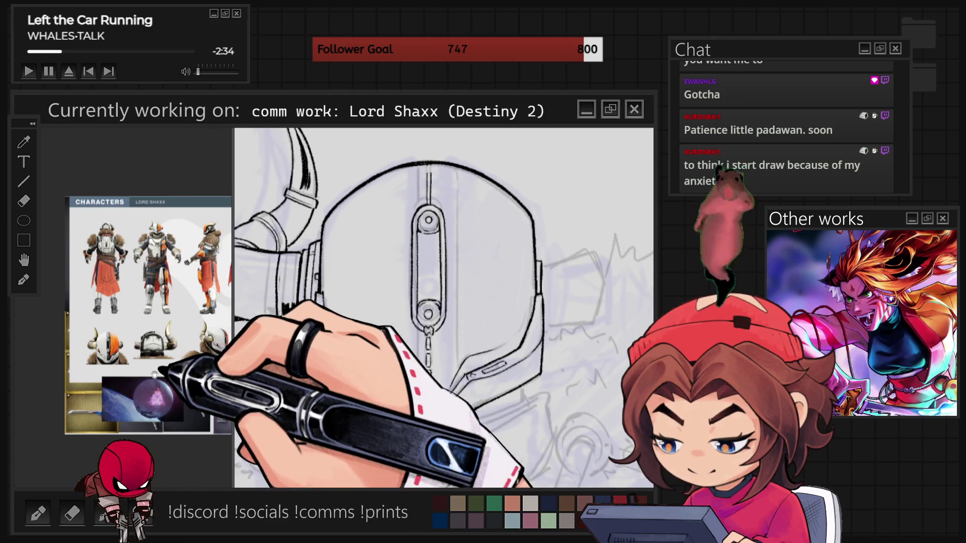
Step: Zoom the reference panel in on the side view of the orange-visored helmet
{"action": "scroll", "coordinate": [151, 337], "scroll_direction": "up", "scroll_amount": 5}
{"action": "scroll", "coordinate": [183, 330], "scroll_direction": "up", "scroll_amount": 5}
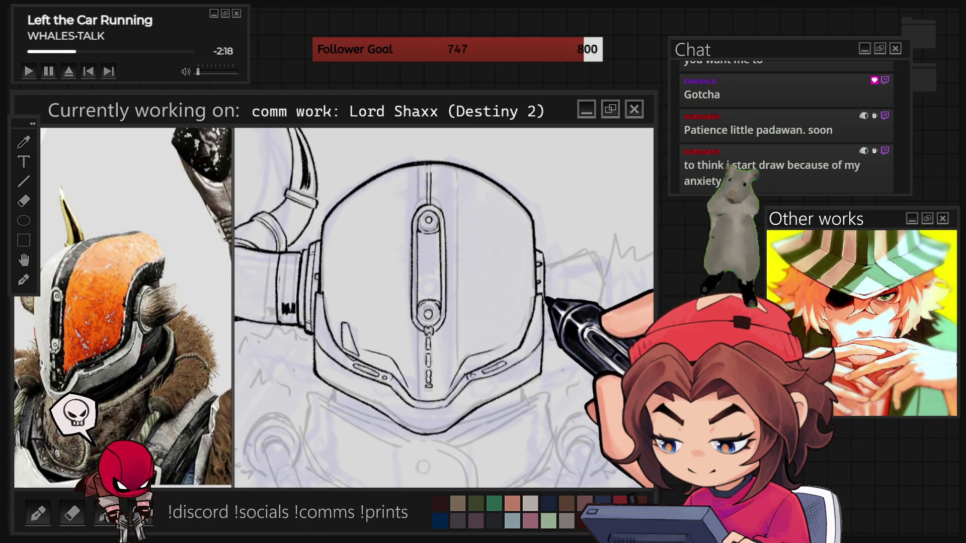
{"action": "key", "text": "minus"}
{"action": "key", "text": "minus"}
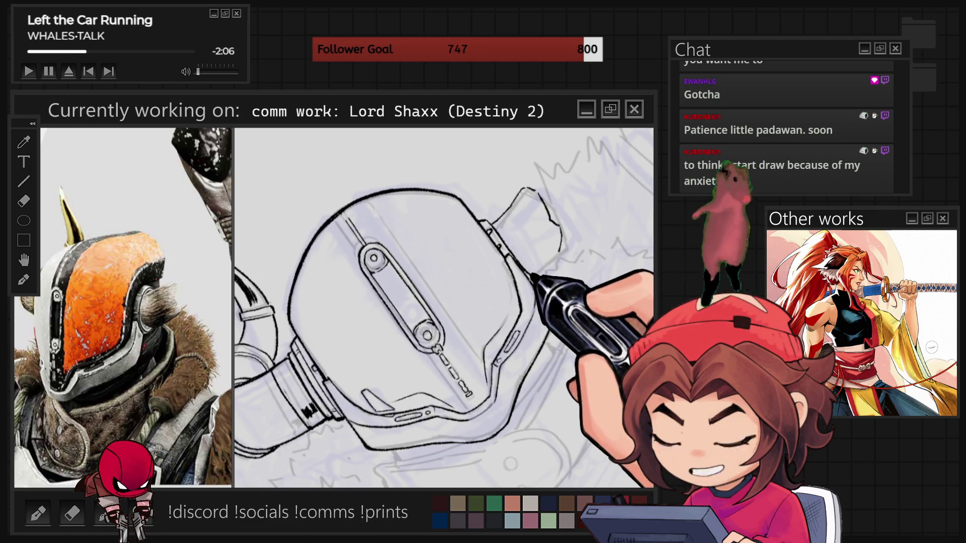
Step: Rotate the view nearly upright and ink the curved outline of the helmet's rear piece
{"action": "key", "text": "r"}
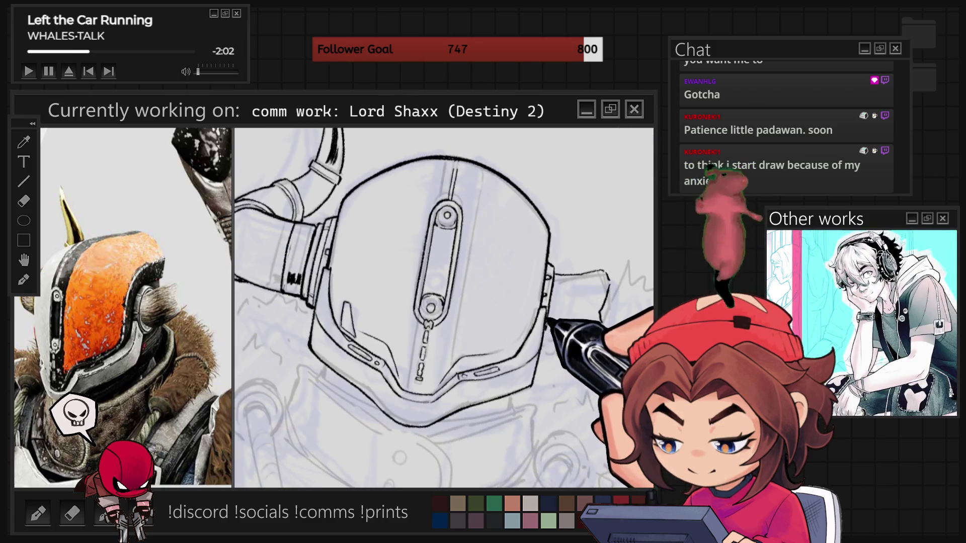
{"action": "key", "text": "shift+r"}
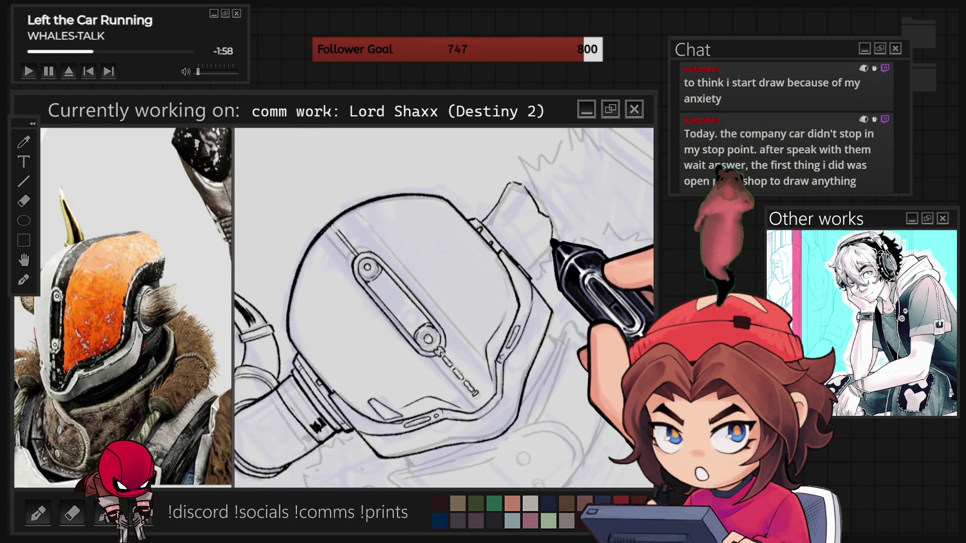
{"action": "left_click_drag", "start_coordinate": [532, 270], "coordinate": [553, 231]}
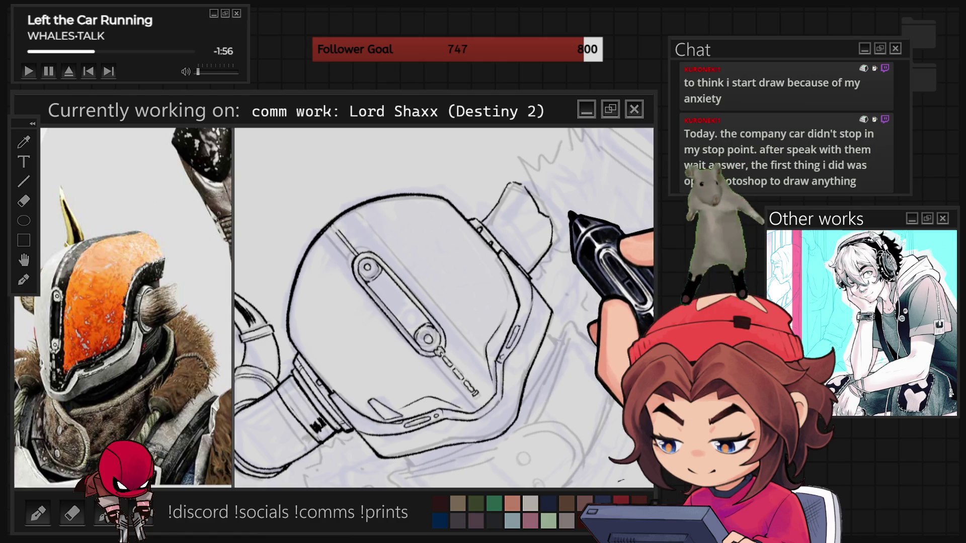
{"action": "key", "text": "ctrl+minus"}
{"action": "key", "text": "ctrl+minus"}
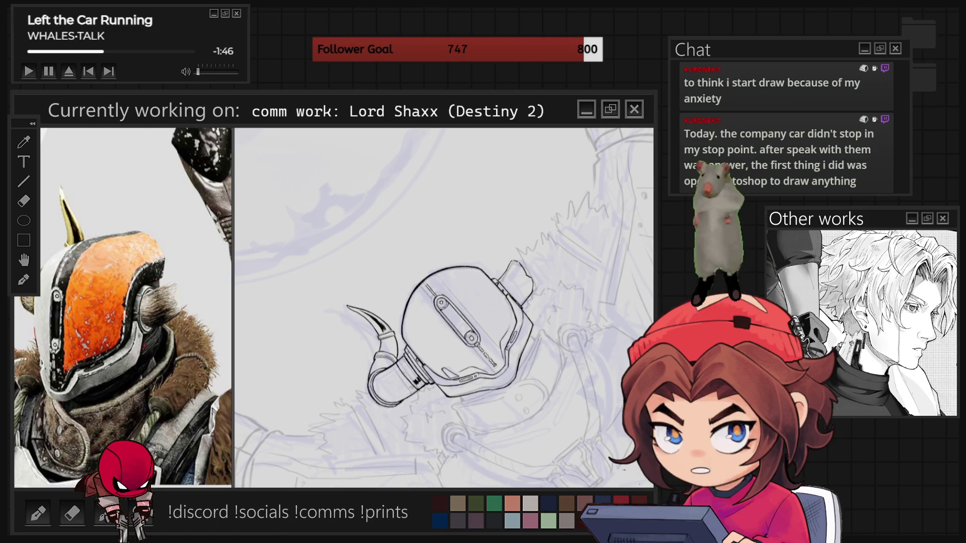
{"action": "key", "text": "ctrl+plus"}
{"action": "key", "text": "ctrl+plus"}
{"action": "key", "text": "ctrl+plus"}
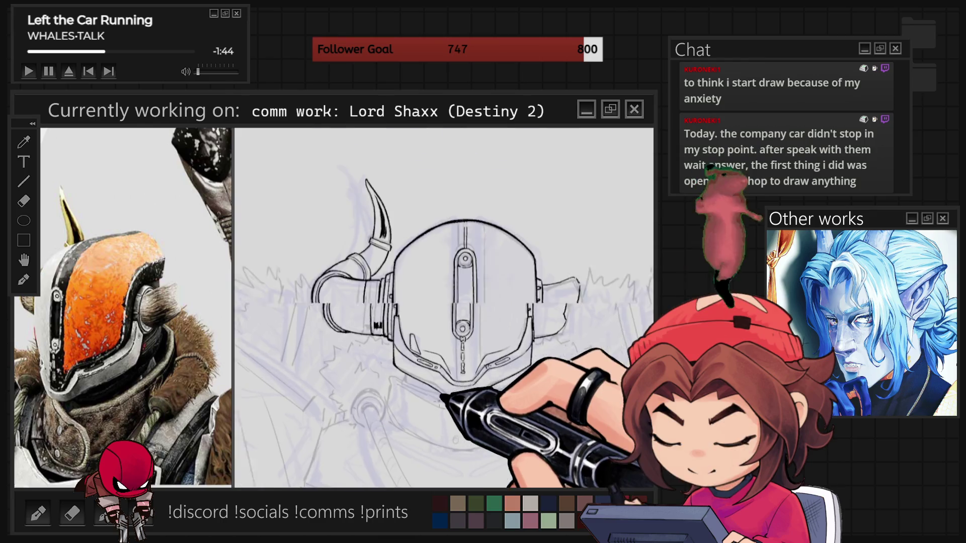
{"action": "scroll", "coordinate": [425, 358], "scroll_direction": "up", "scroll_amount": 1}
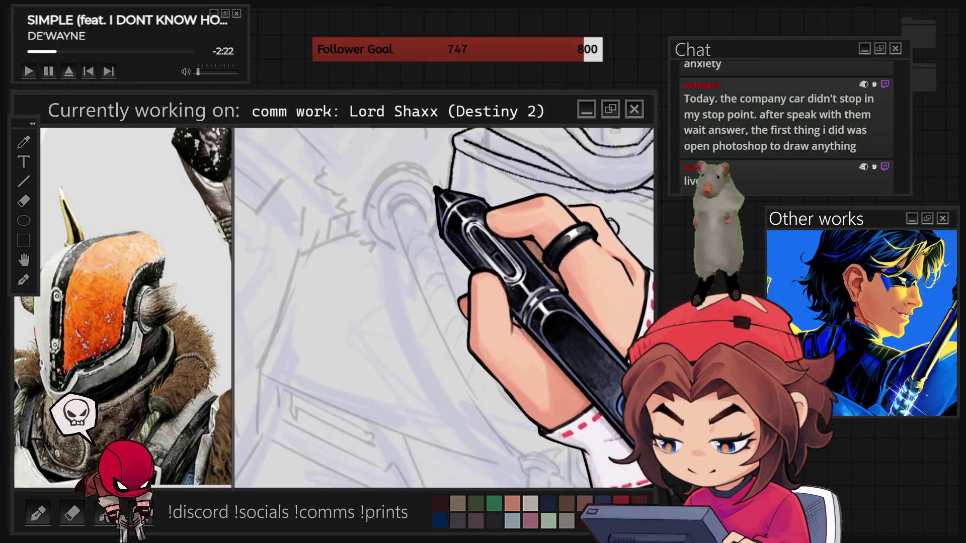
Step: Ink the outer ring circle, zoom in, and ink the inner circle inside it
{"action": "mouse_move", "coordinate": [441, 201]}
{"action": "left_mouse_down"}
{"action": "mouse_move", "coordinate": [371, 184]}
{"action": "mouse_move", "coordinate": [394, 251]}
{"action": "mouse_move", "coordinate": [420, 243]}
{"action": "left_mouse_up"}
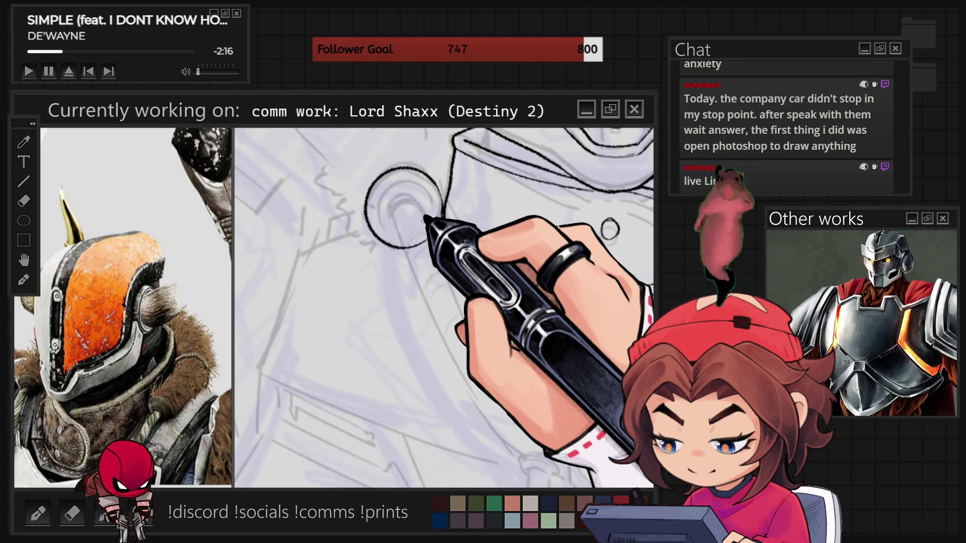
{"action": "scroll", "coordinate": [424, 214], "scroll_direction": "up", "scroll_amount": 2}
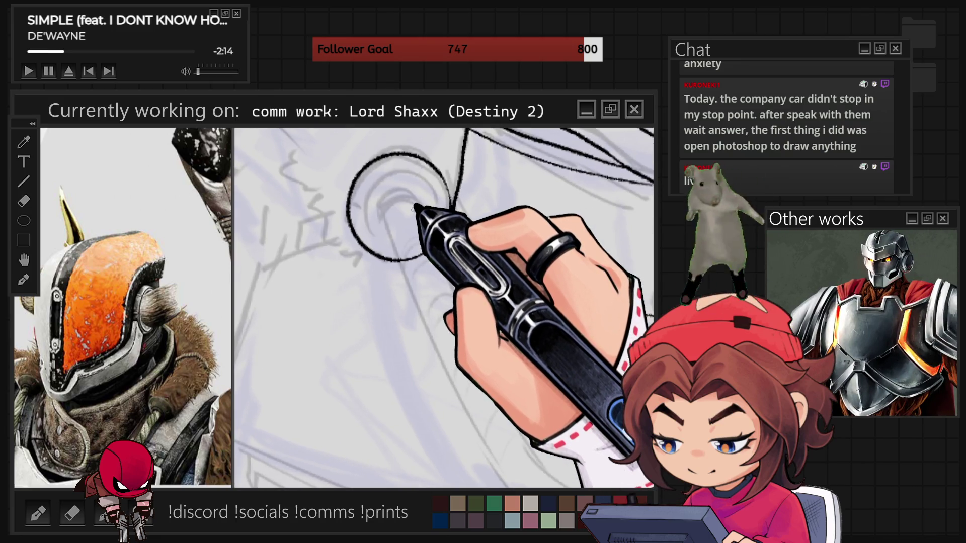
{"action": "mouse_move", "coordinate": [414, 244]}
{"action": "left_mouse_down"}
{"action": "mouse_move", "coordinate": [371, 215]}
{"action": "mouse_move", "coordinate": [442, 196]}
{"action": "left_mouse_up"}
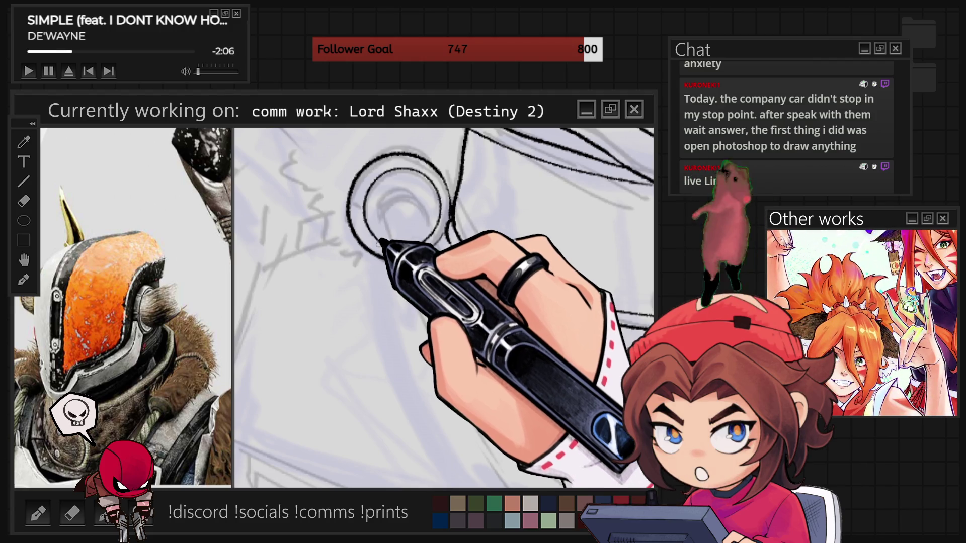
{"action": "scroll", "coordinate": [408, 210], "scroll_direction": "up", "scroll_amount": 1}
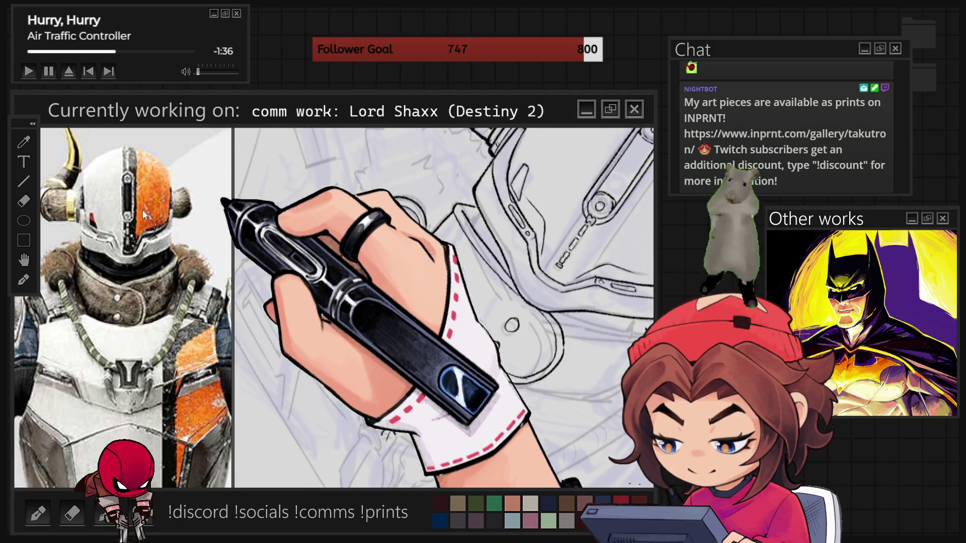
Step: Zoom the reference out to the full character sheet, then in on the fur collar and rope
{"action": "scroll", "coordinate": [145, 215], "scroll_direction": "down", "scroll_amount": 5}
{"action": "scroll", "coordinate": [71, 235], "scroll_direction": "down", "scroll_amount": 3}
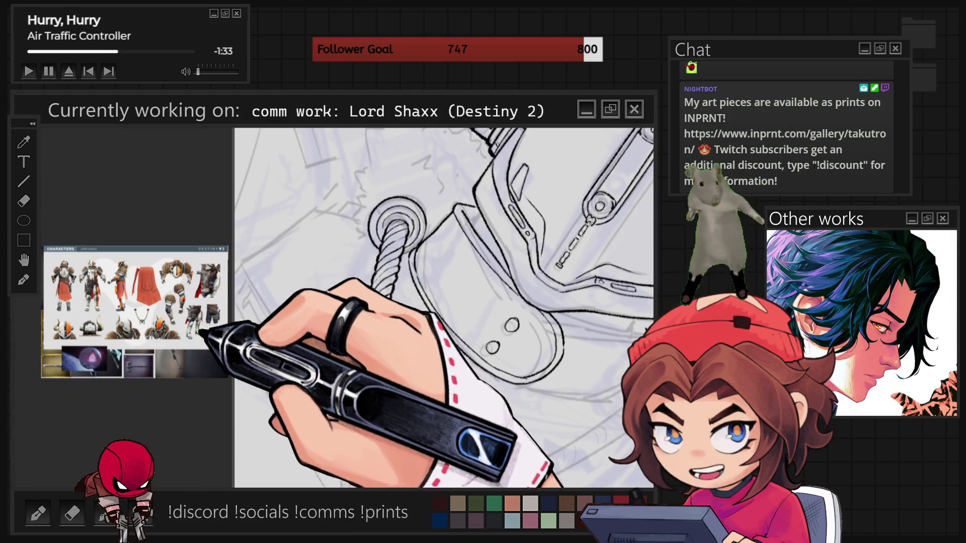
{"action": "scroll", "coordinate": [201, 332], "scroll_direction": "up", "scroll_amount": 8}
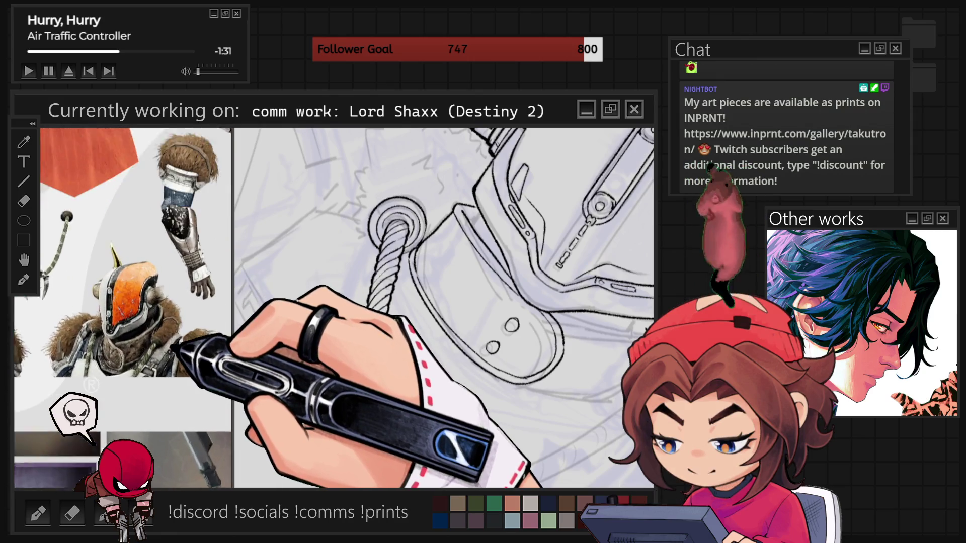
{"action": "scroll", "coordinate": [178, 347], "scroll_direction": "up", "scroll_amount": 5}
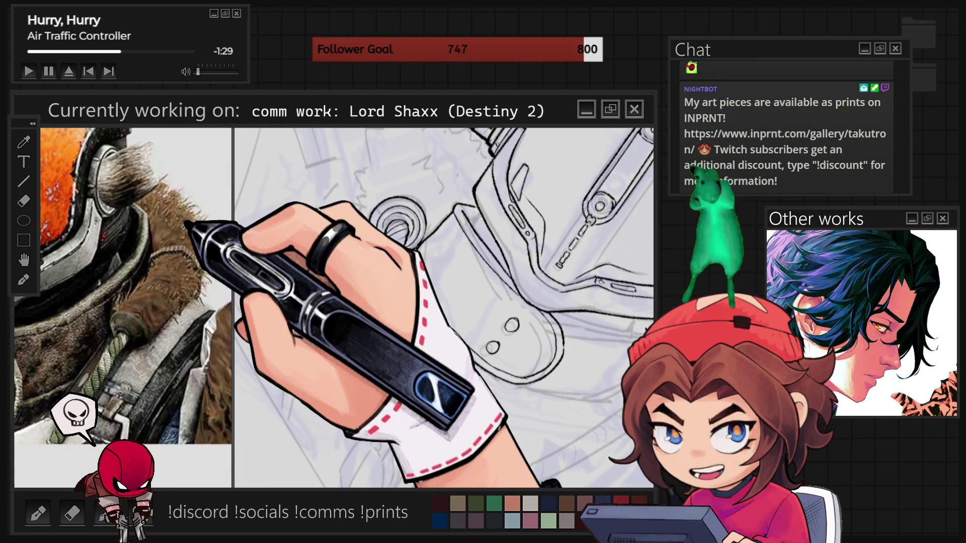
{"action": "scroll", "coordinate": [190, 232], "scroll_direction": "up", "scroll_amount": 3}
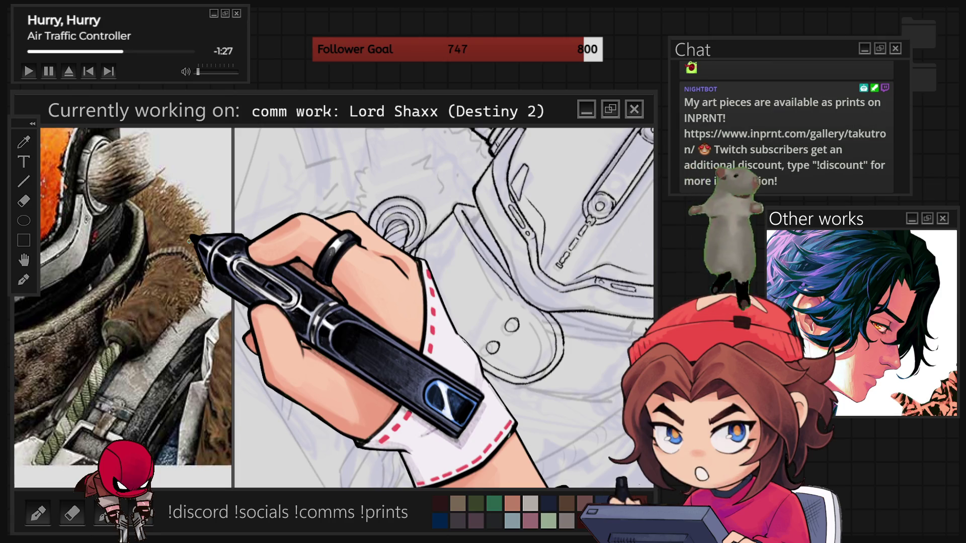
Step: Ink the twisted rope hanging from the left ring and lasso-select it for transforming
{"action": "left_click_drag", "start_coordinate": [392, 435], "coordinate": [373, 207]}
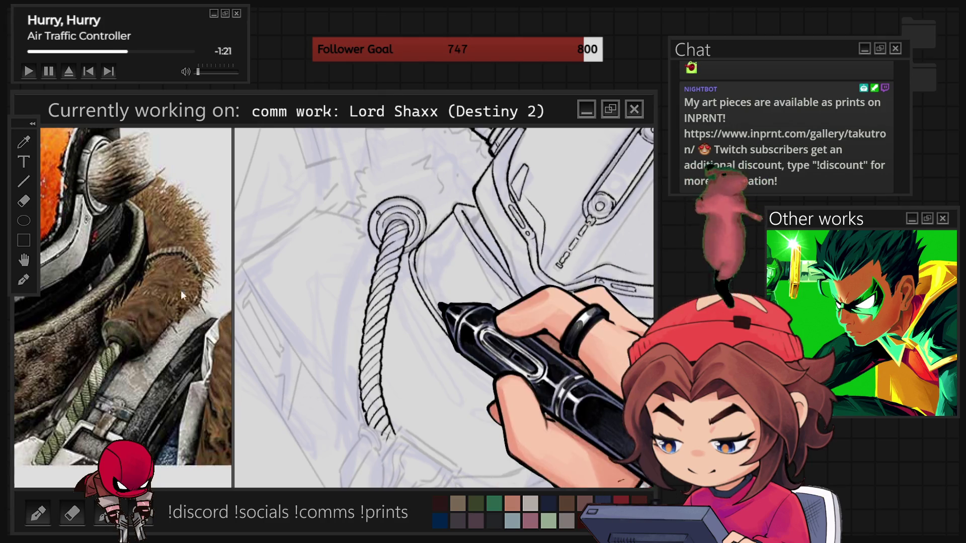
{"action": "left_click_drag", "start_coordinate": [489, 250], "coordinate": [442, 302]}
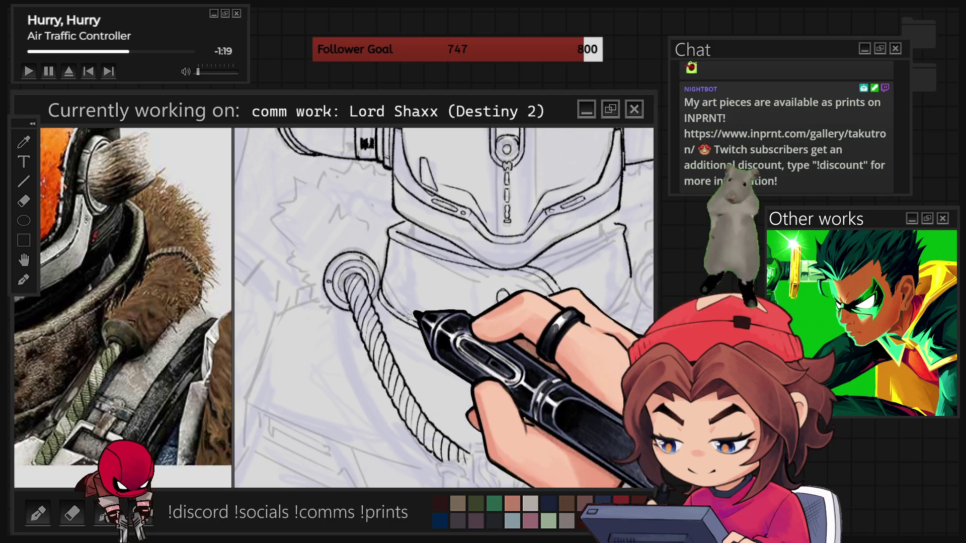
{"action": "mouse_move", "coordinate": [380, 302]}
{"action": "left_mouse_down"}
{"action": "mouse_move", "coordinate": [441, 390]}
{"action": "mouse_move", "coordinate": [324, 405]}
{"action": "mouse_move", "coordinate": [379, 206]}
{"action": "left_mouse_up"}
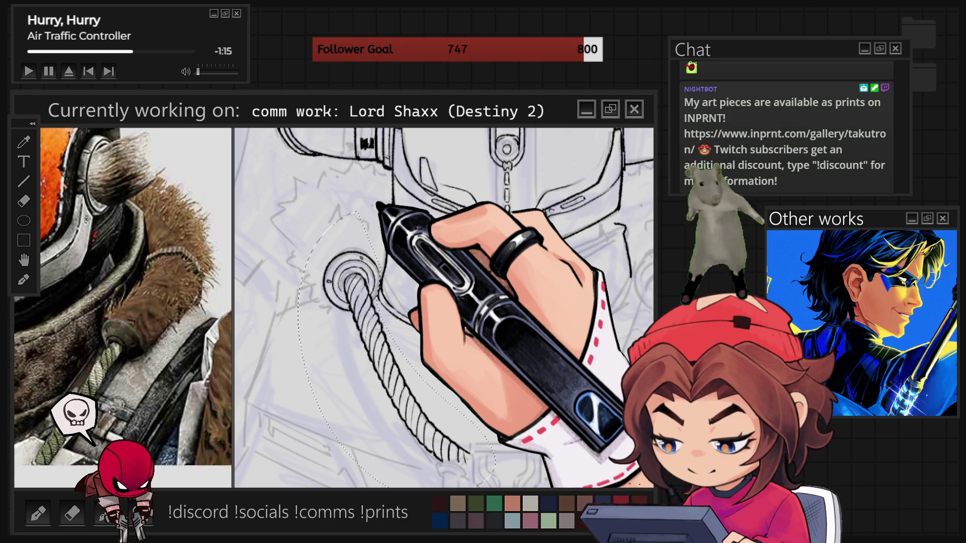
{"action": "key", "text": "ctrl+t"}
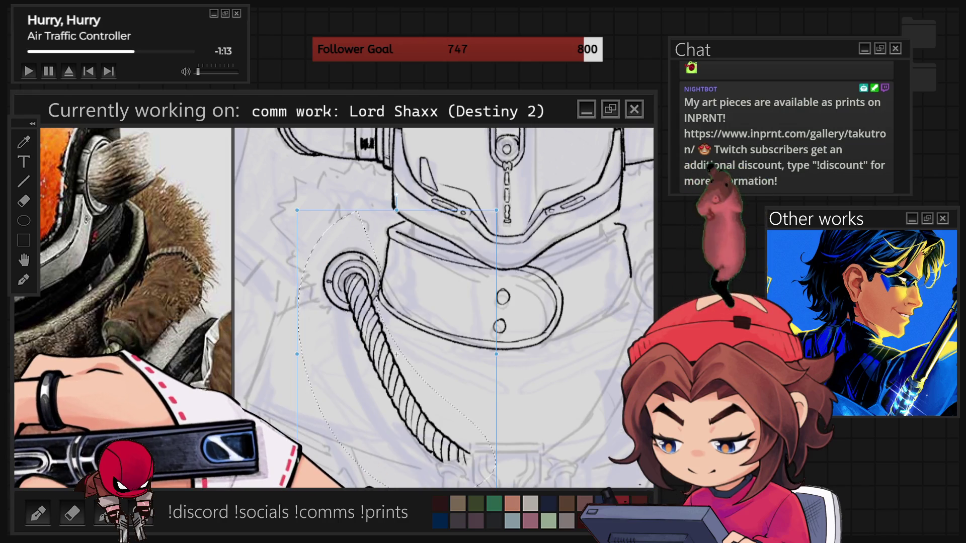
Step: Flip the rope copy horizontally and place it on the right ring
{"action": "key", "text": "h"}
{"action": "left_click_drag", "start_coordinate": [397, 355], "coordinate": [614, 355]}
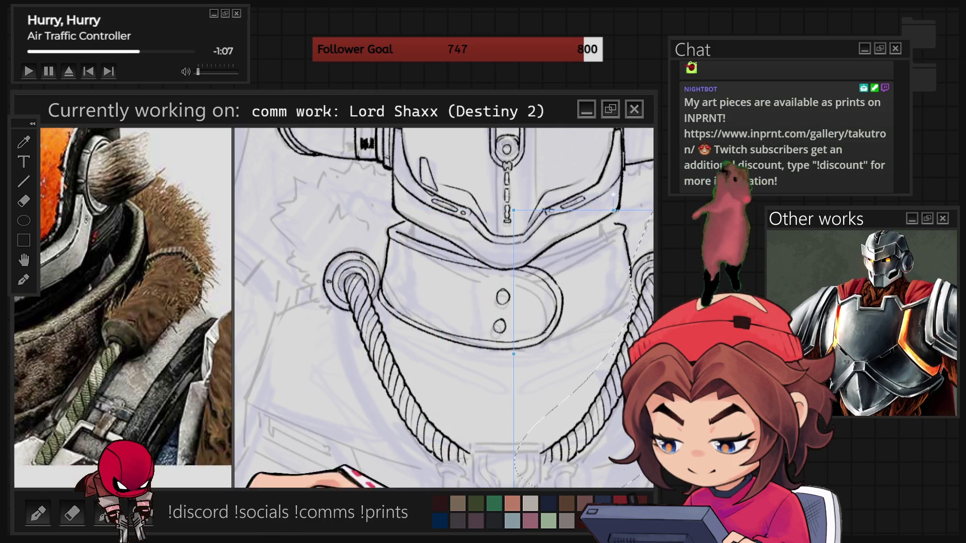
{"action": "key", "text": "Return"}
{"action": "scroll", "coordinate": [443, 307], "scroll_direction": "down", "scroll_amount": 3}
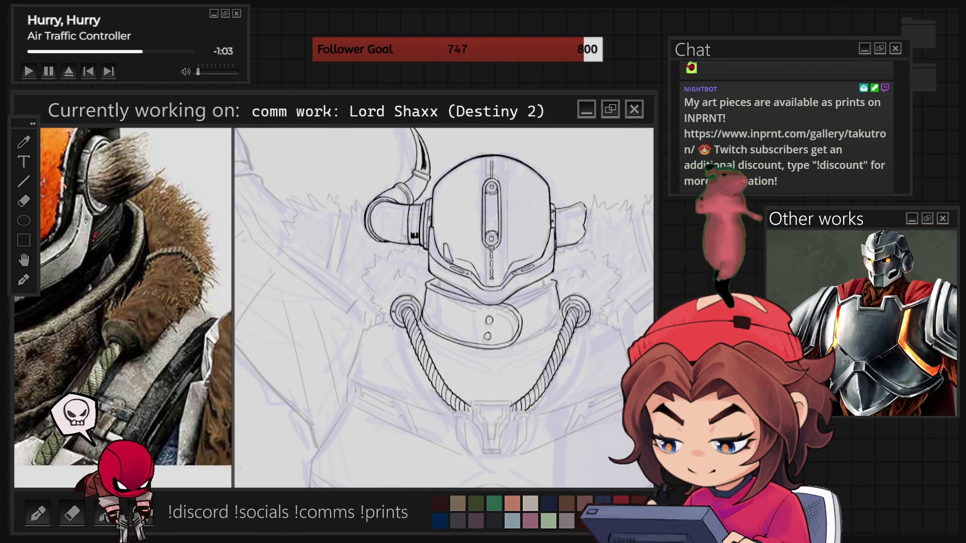
Step: Rotate and tilt the canvas to a comfortable angle for inking the fur, then reset it upright
{"action": "scroll", "coordinate": [442, 307], "scroll_direction": "up", "scroll_amount": 2}
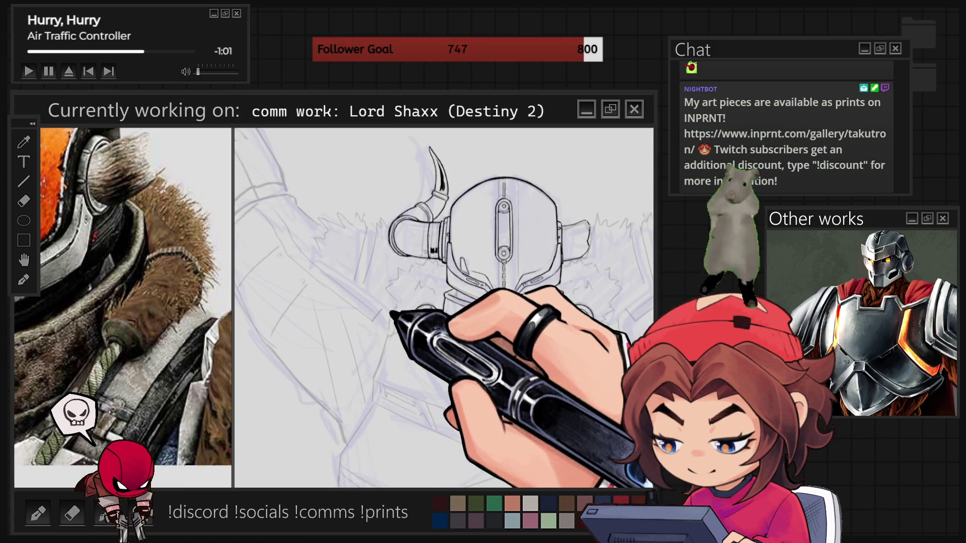
{"action": "scroll", "coordinate": [390, 313], "scroll_direction": "up", "scroll_amount": 3}
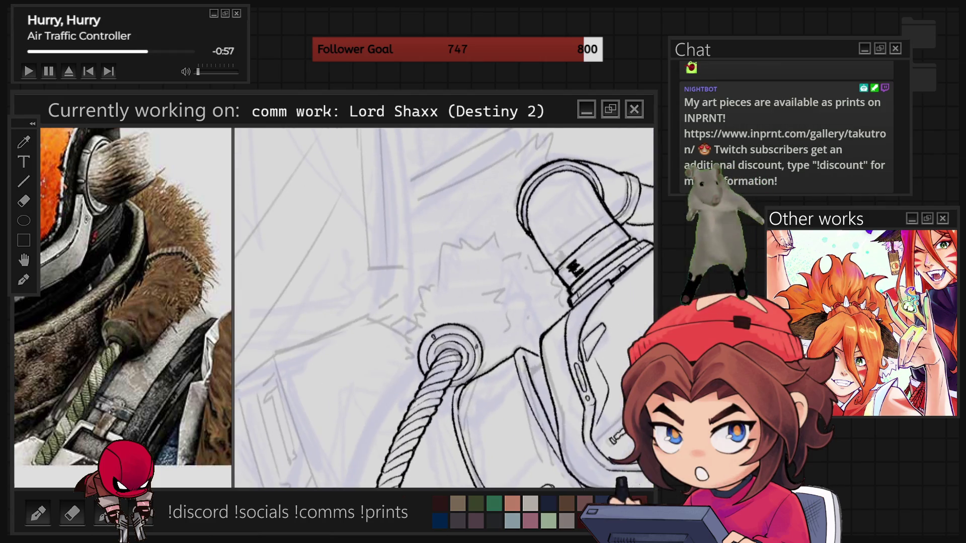
{"action": "key", "text": "End"}
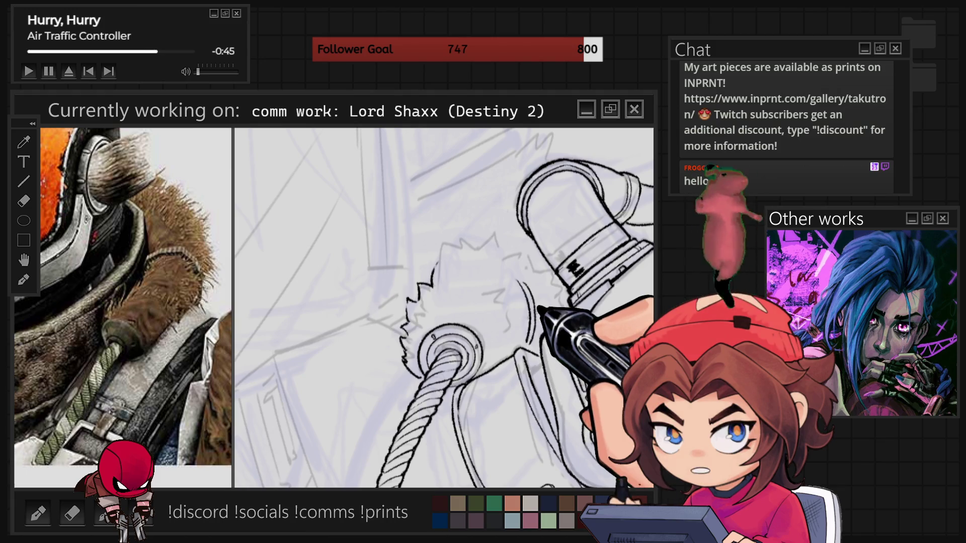
{"action": "key", "text": "Delete"}
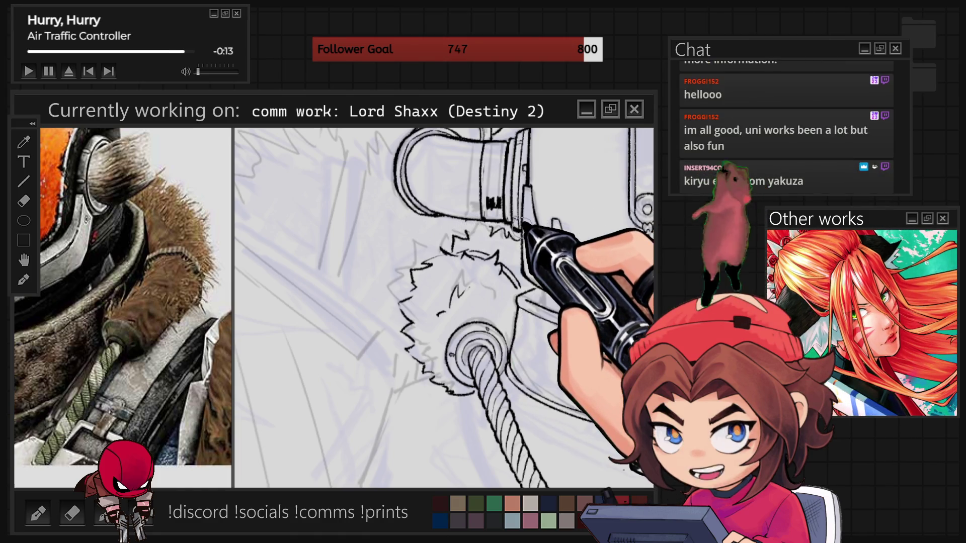
{"action": "left_click_drag", "start_coordinate": [476, 206], "coordinate": [573, 201]}
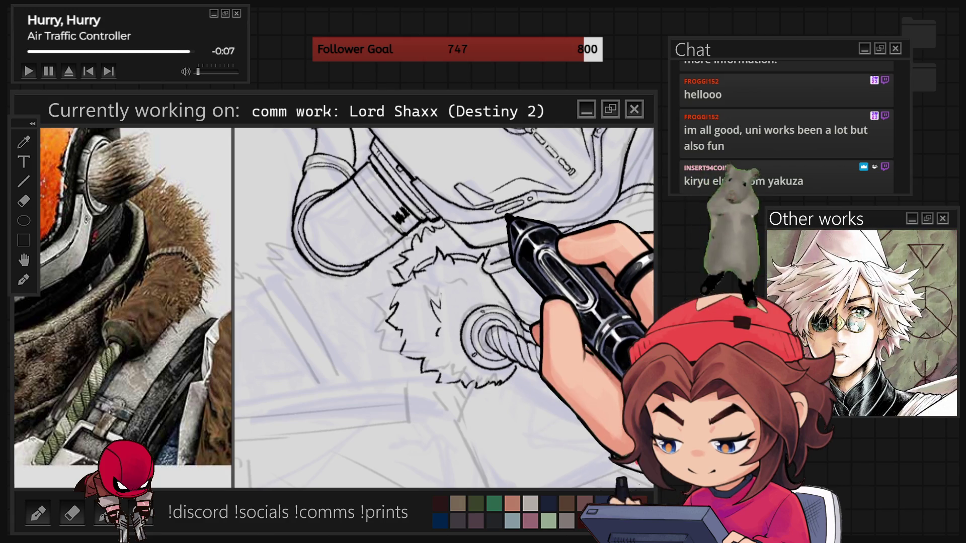
{"action": "scroll", "coordinate": [443, 308], "scroll_direction": "down", "scroll_amount": 3}
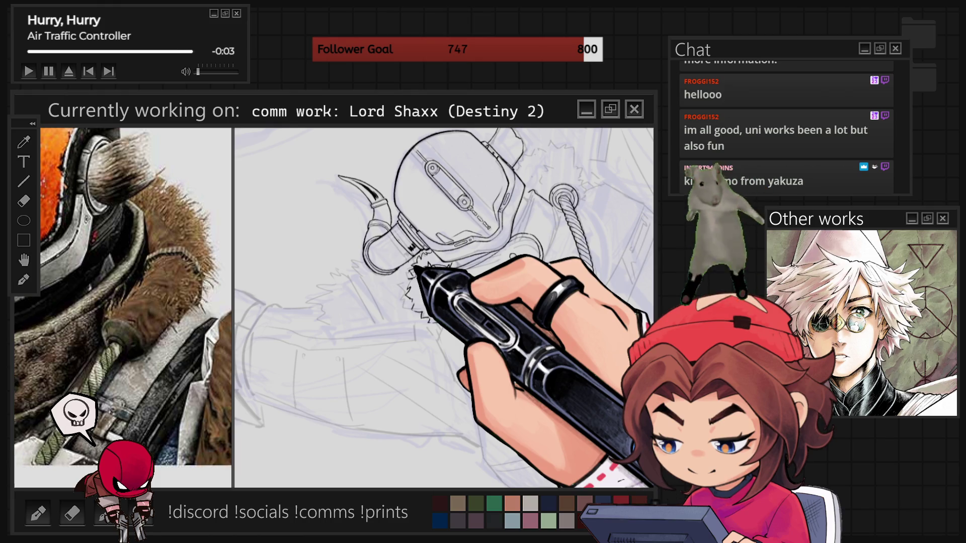
{"action": "key", "text": "5"}
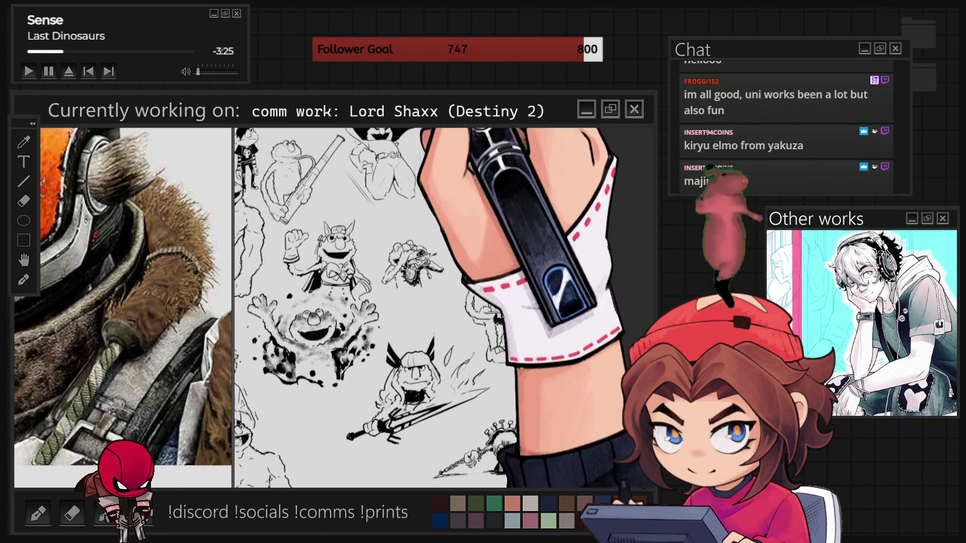
Step: Zoom out to the whole sketch page, then back in beside the Elmo doodle
{"action": "key", "text": "ctrl+minus"}
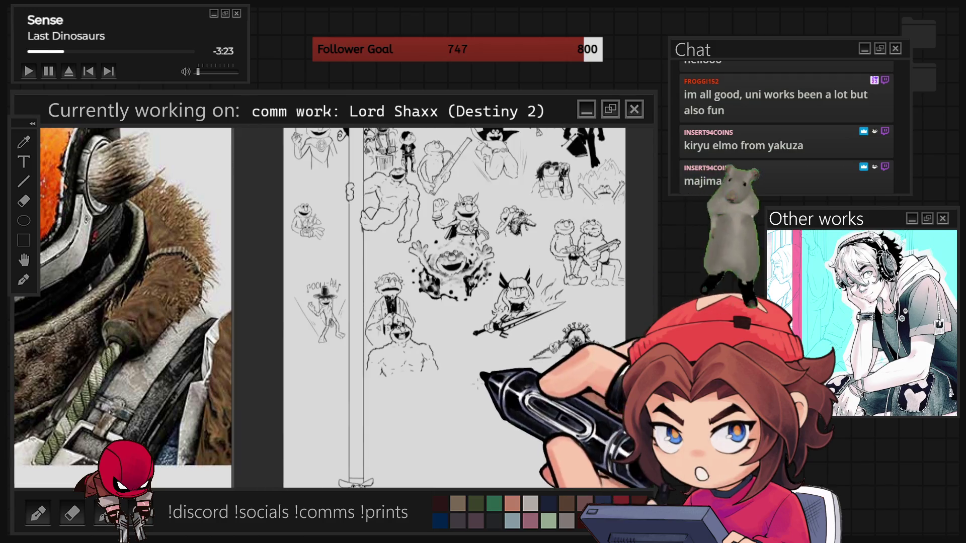
{"action": "key", "text": "ctrl+minus"}
{"action": "key", "text": "ctrl+plus"}
{"action": "key", "text": "ctrl+plus"}
{"action": "key", "text": "ctrl+plus"}
{"action": "key", "text": "ctrl+plus"}
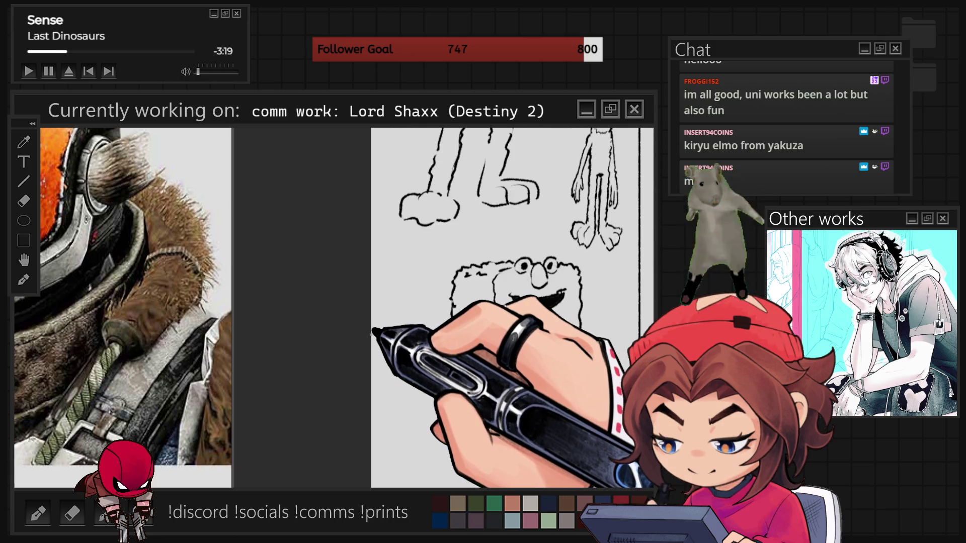
{"action": "key", "text": "ctrl+minus"}
{"action": "key", "text": "ctrl+minus"}
{"action": "key", "text": "ctrl+plus"}
{"action": "key", "text": "ctrl+plus"}
{"action": "key", "text": "ctrl+minus"}
{"action": "key", "text": "ctrl+minus"}
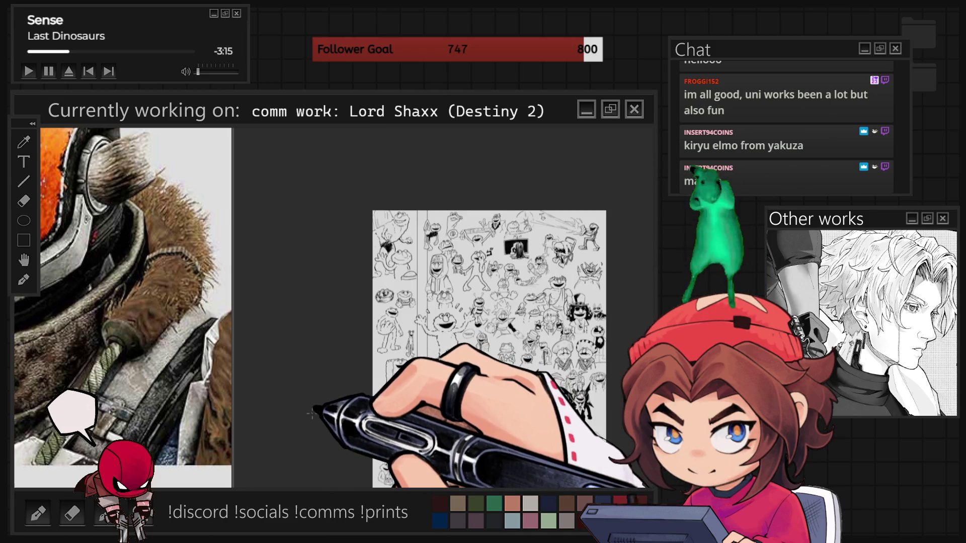
{"action": "key", "text": "ctrl+plus"}
{"action": "key", "text": "ctrl+plus"}
{"action": "key", "text": "ctrl+minus"}
{"action": "key", "text": "ctrl+minus"}
{"action": "key", "text": "ctrl+plus"}
{"action": "key", "text": "ctrl+plus"}
{"action": "key", "text": "ctrl+plus"}
{"action": "key", "text": "ctrl+plus"}
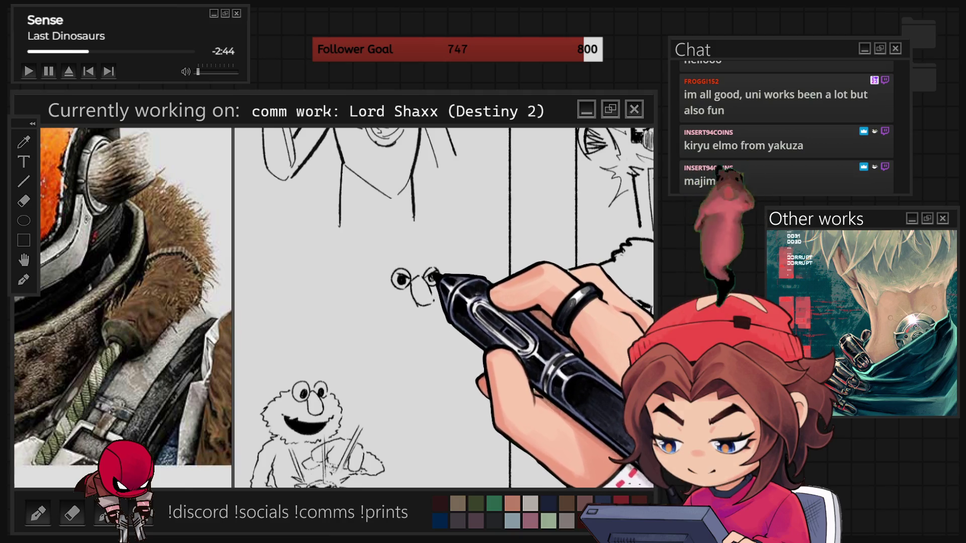
Step: Sketch the new face's rounded nose, round eyes and brow line
{"action": "left_click_drag", "start_coordinate": [411, 305], "coordinate": [440, 287]}
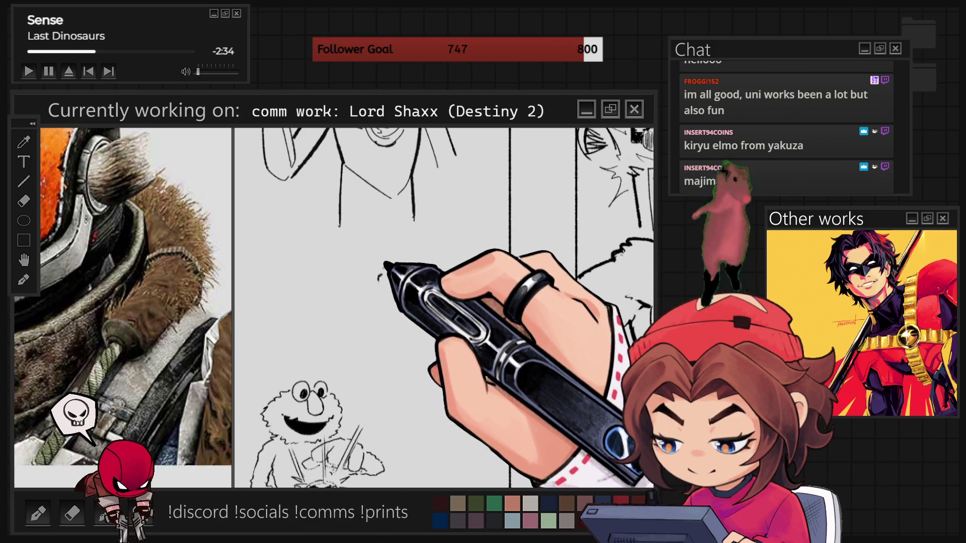
{"action": "left_click_drag", "start_coordinate": [398, 272], "coordinate": [422, 305]}
{"action": "left_click_drag", "start_coordinate": [427, 269], "coordinate": [433, 281]}
{"action": "left_click_drag", "start_coordinate": [410, 248], "coordinate": [438, 254]}
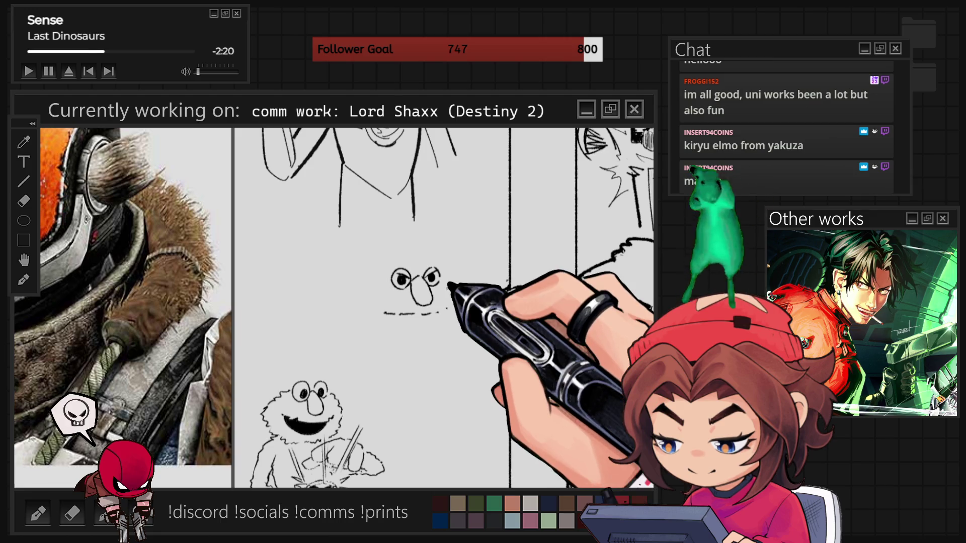
Step: Add scribbly fur strokes on both sides and along the bottom of the head
{"action": "left_click_drag", "start_coordinate": [369, 297], "coordinate": [379, 325]}
{"action": "left_click_drag", "start_coordinate": [449, 289], "coordinate": [458, 305]}
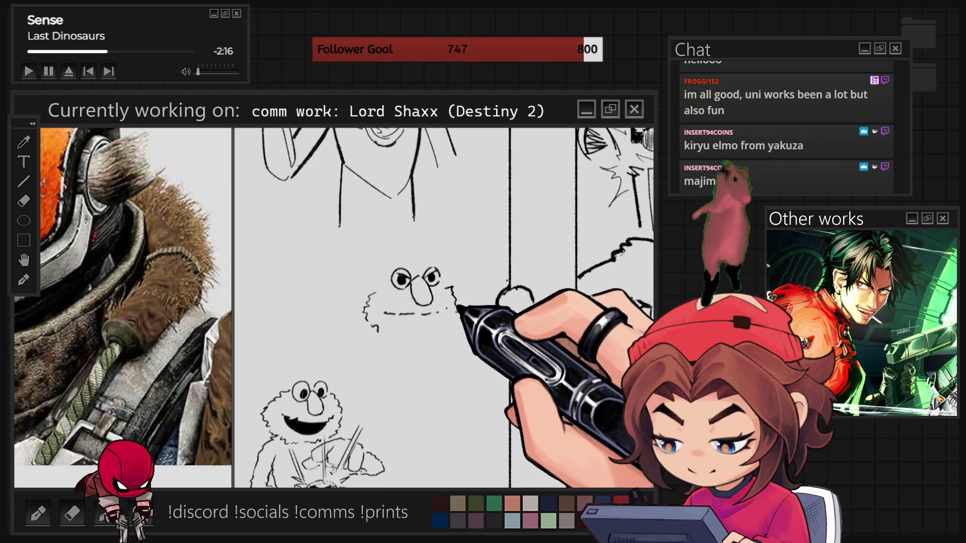
{"action": "mouse_move", "coordinate": [385, 327]}
{"action": "left_mouse_down"}
{"action": "mouse_move", "coordinate": [443, 327]}
{"action": "mouse_move", "coordinate": [455, 307]}
{"action": "left_mouse_up"}
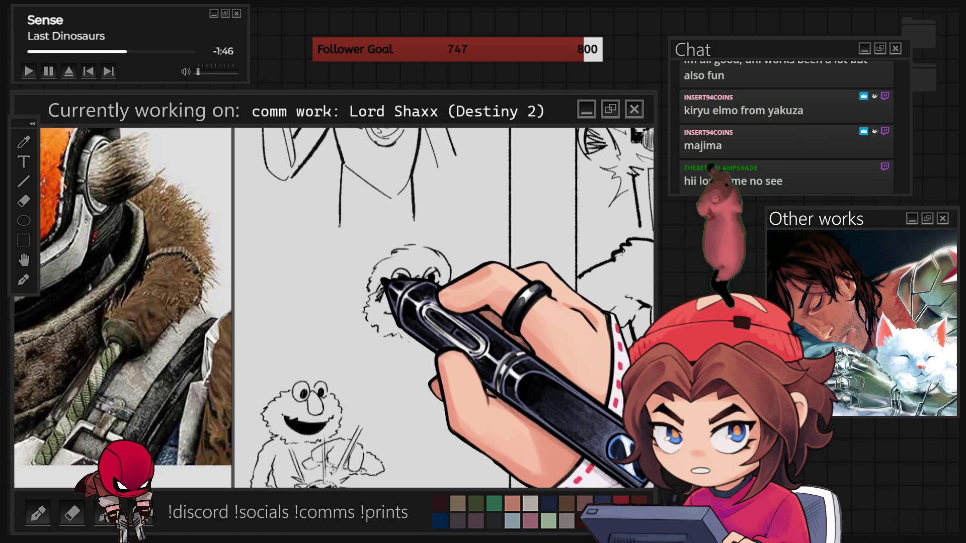
Step: Add pupil hatching, a jaw line, a thick eyebrow and a coat lapel to the Muppet
{"action": "left_click_drag", "start_coordinate": [382, 282], "coordinate": [375, 297]}
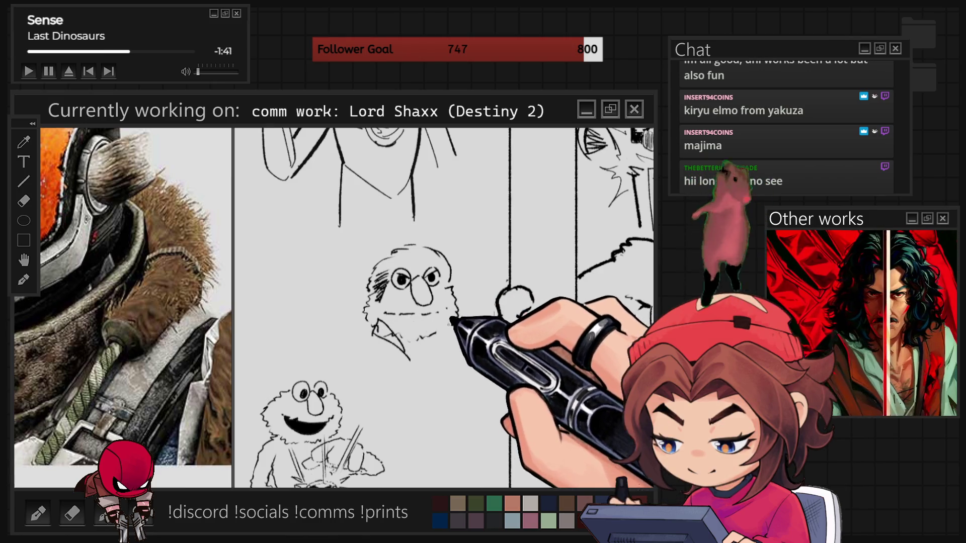
{"action": "left_click_drag", "start_coordinate": [465, 325], "coordinate": [439, 352]}
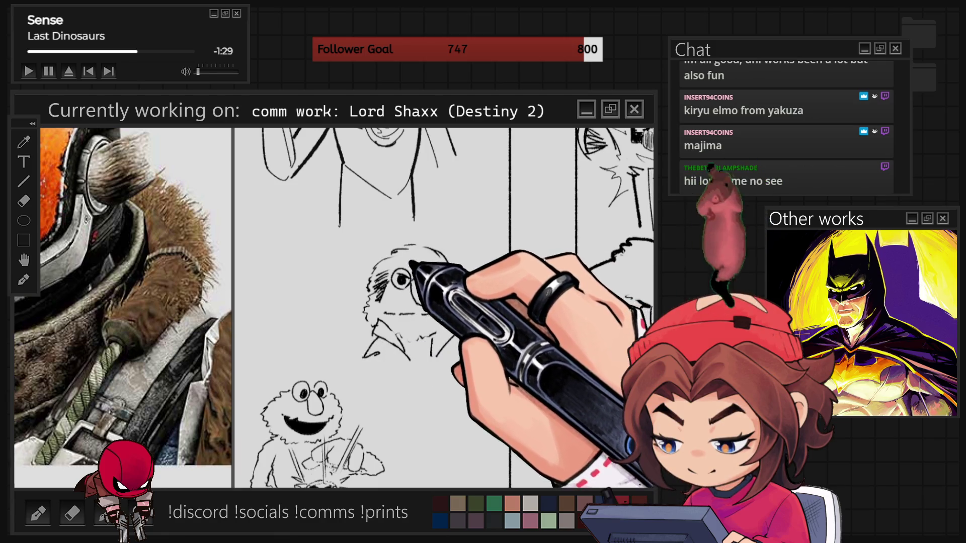
{"action": "left_click_drag", "start_coordinate": [405, 272], "coordinate": [431, 259]}
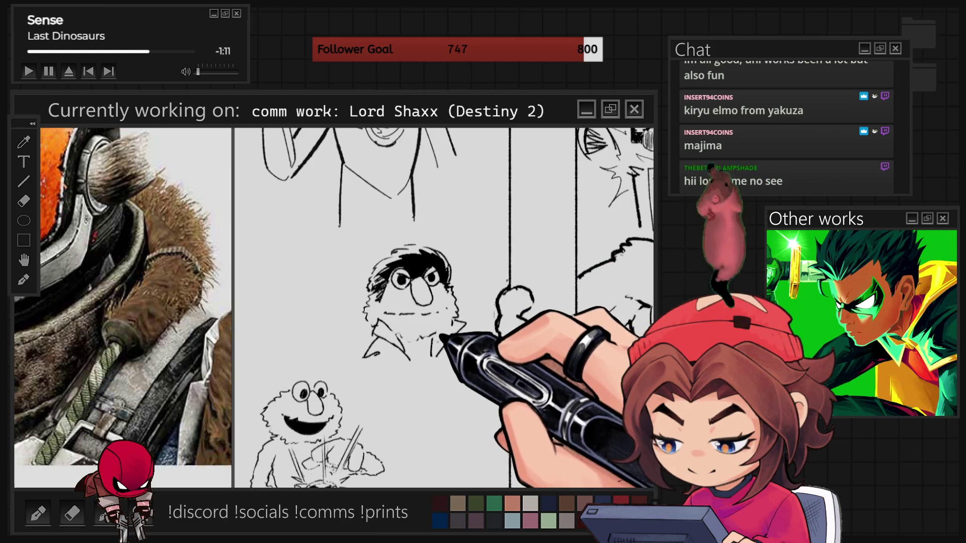
{"action": "left_click_drag", "start_coordinate": [355, 368], "coordinate": [413, 402]}
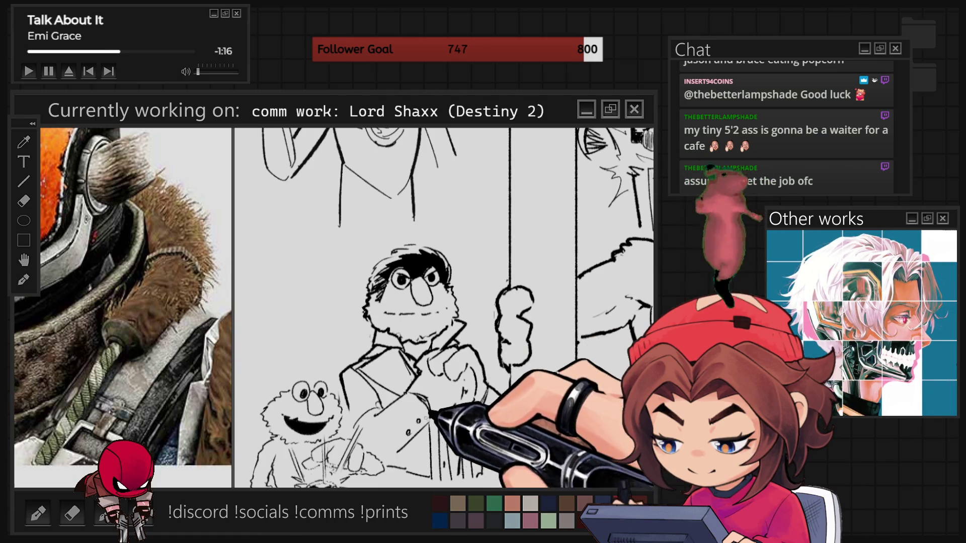
{"action": "key", "text": "ctrl+minus"}
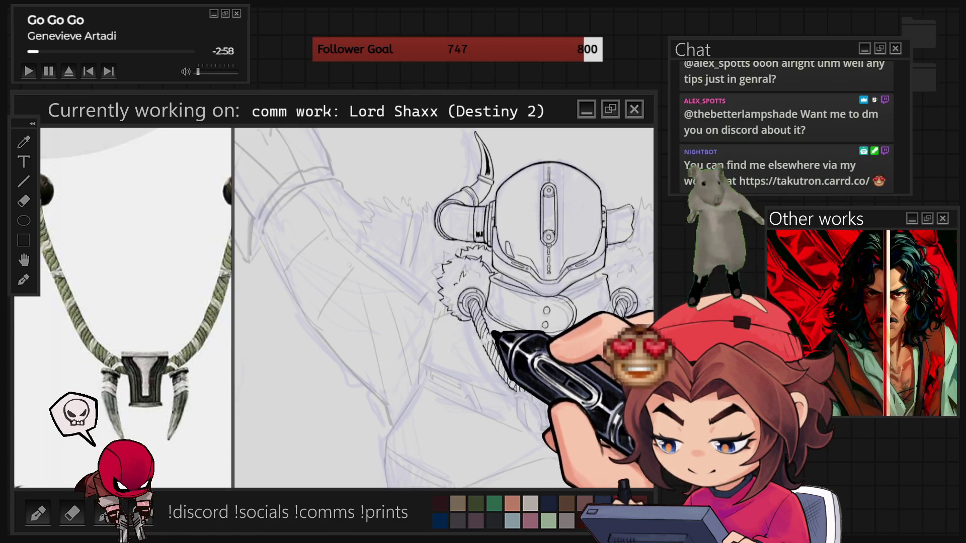
Step: Pan and zoom the canvas to bring the right rope ring into view
{"action": "scroll", "coordinate": [570, 287], "scroll_direction": "up", "scroll_amount": 2}
{"action": "scroll", "coordinate": [579, 342], "scroll_direction": "up", "scroll_amount": 3}
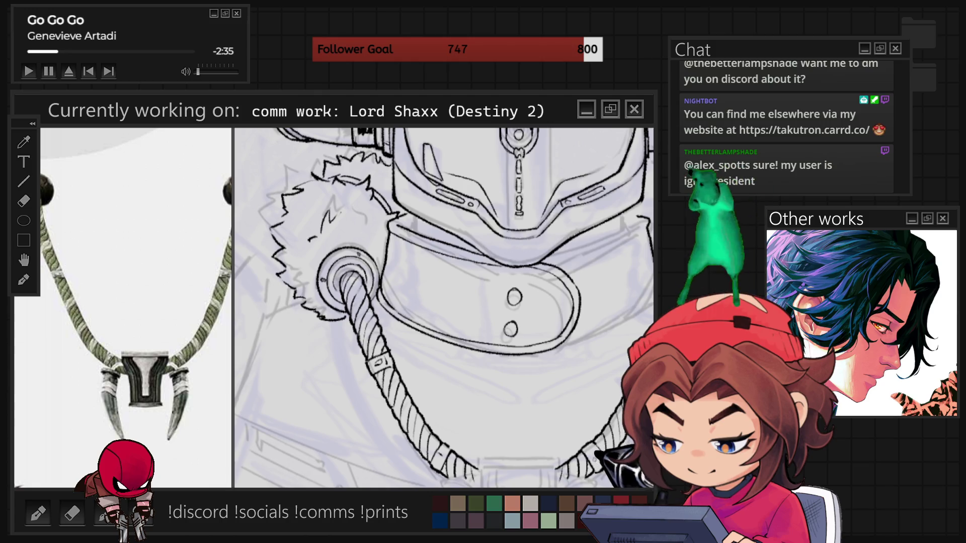
{"action": "left_click_drag", "start_coordinate": [453, 302], "coordinate": [339, 291]}
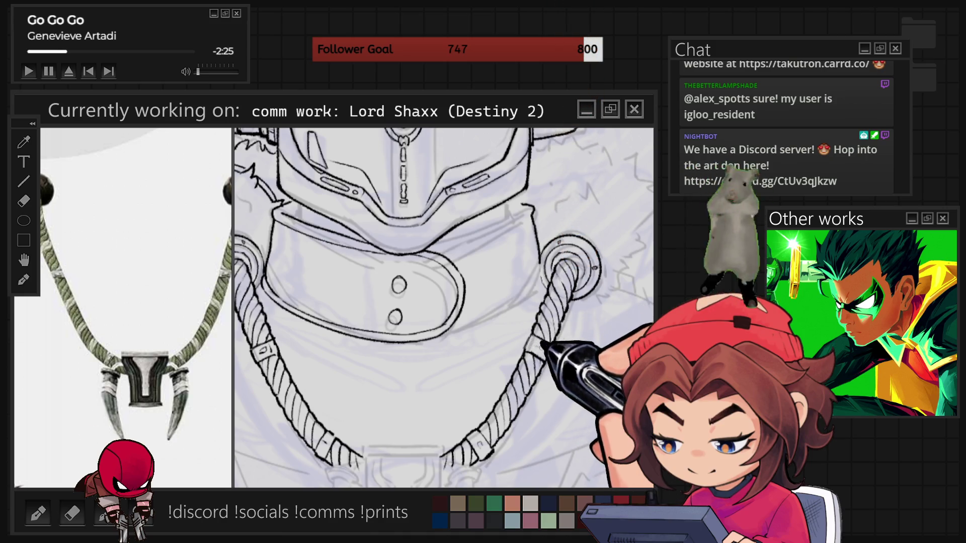
{"action": "scroll", "coordinate": [442, 307], "scroll_direction": "down", "scroll_amount": 6}
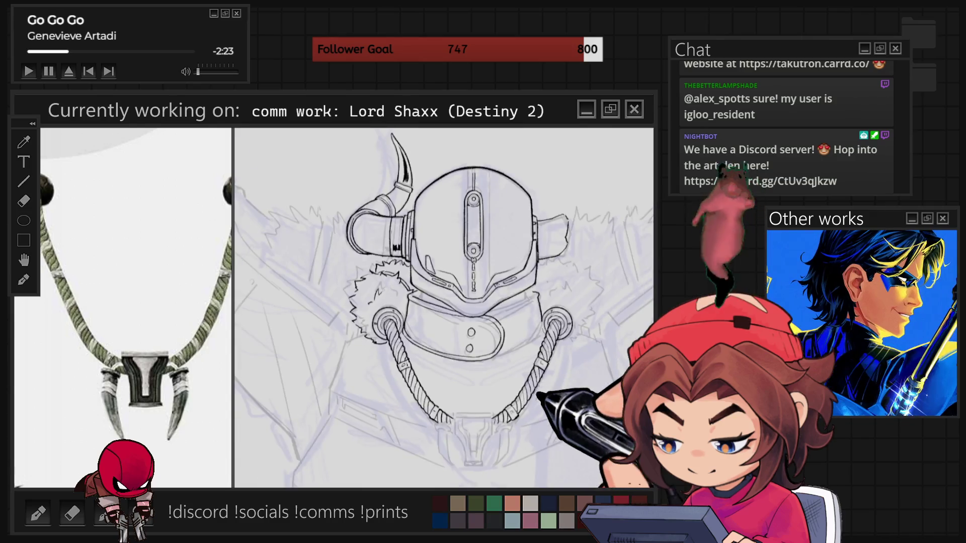
{"action": "scroll", "coordinate": [501, 440], "scroll_direction": "up", "scroll_amount": 5}
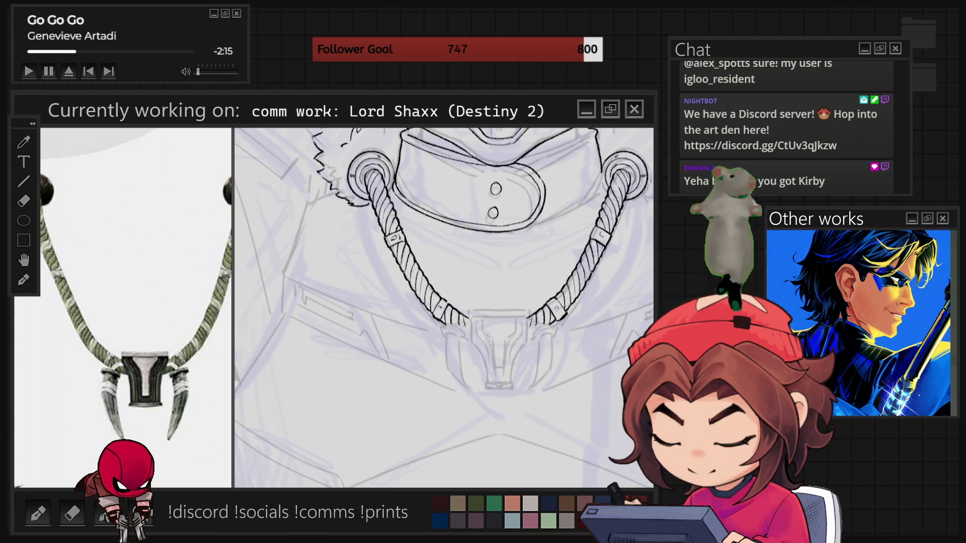
Step: Tilt the canvas and ink the rope's edge down to the pendant's top bar
{"action": "scroll", "coordinate": [442, 306], "scroll_direction": "up", "scroll_amount": 2}
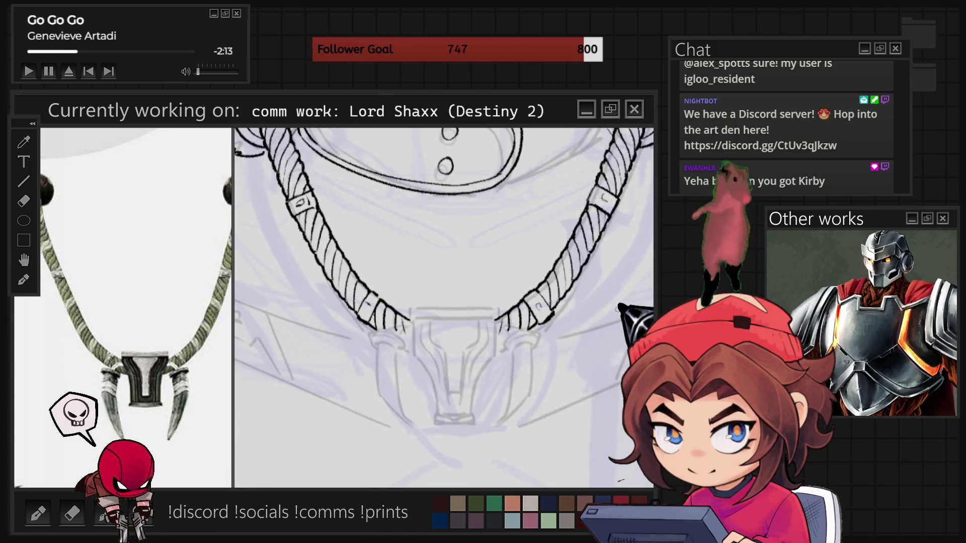
{"action": "key", "text": "minus"}
{"action": "key", "text": "minus"}
{"action": "key", "text": "minus"}
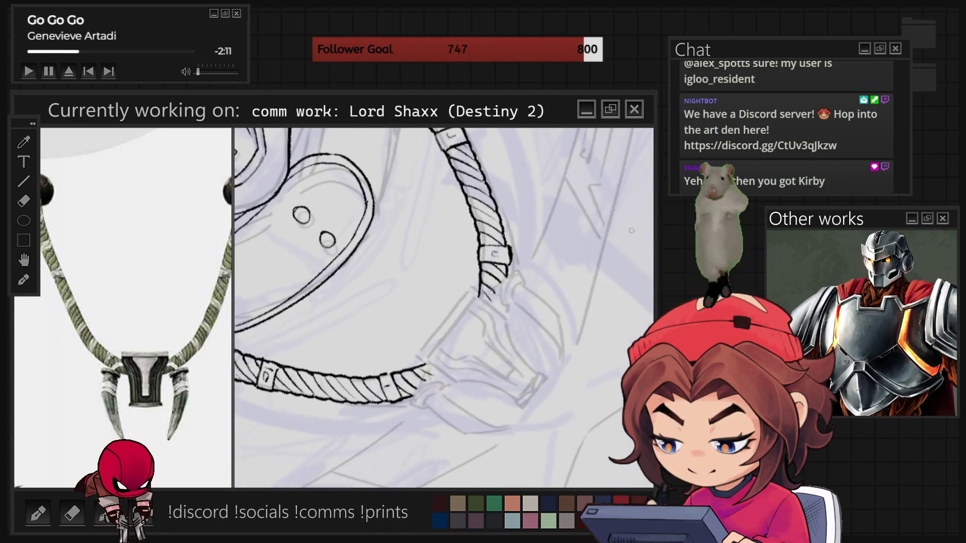
{"action": "left_click_drag", "start_coordinate": [420, 358], "coordinate": [470, 291]}
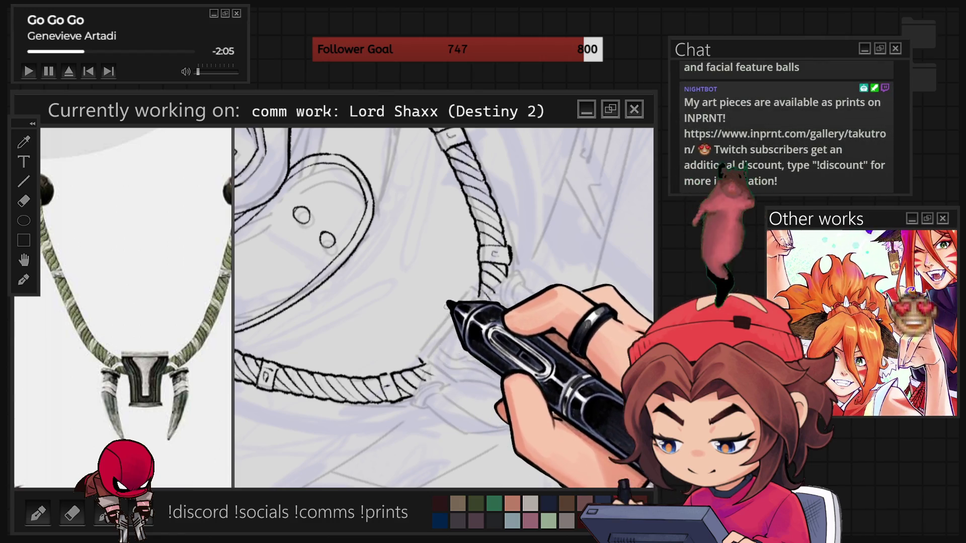
{"action": "left_click_drag", "start_coordinate": [419, 354], "coordinate": [469, 289]}
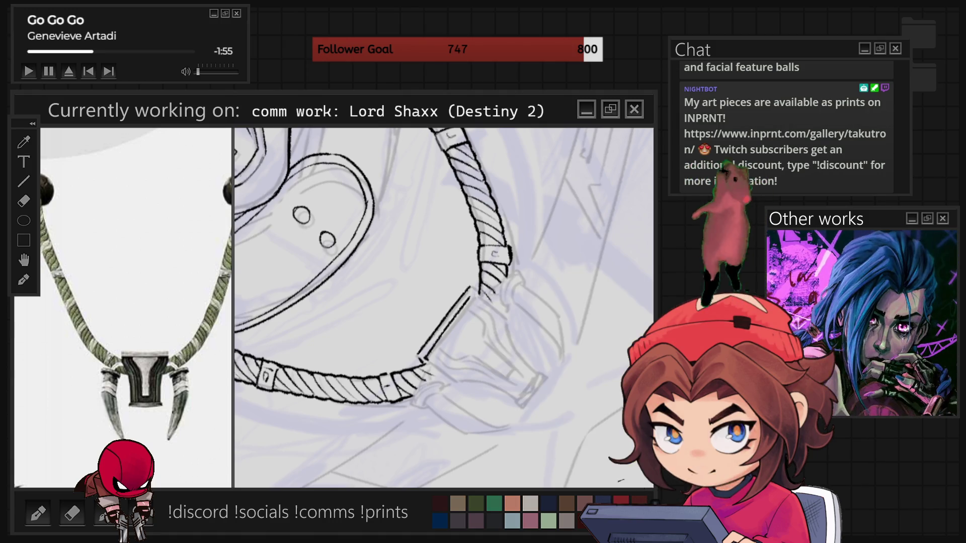
Step: Level the canvas and draw a small curved outline left of the pendant
{"action": "key", "text": "Delete"}
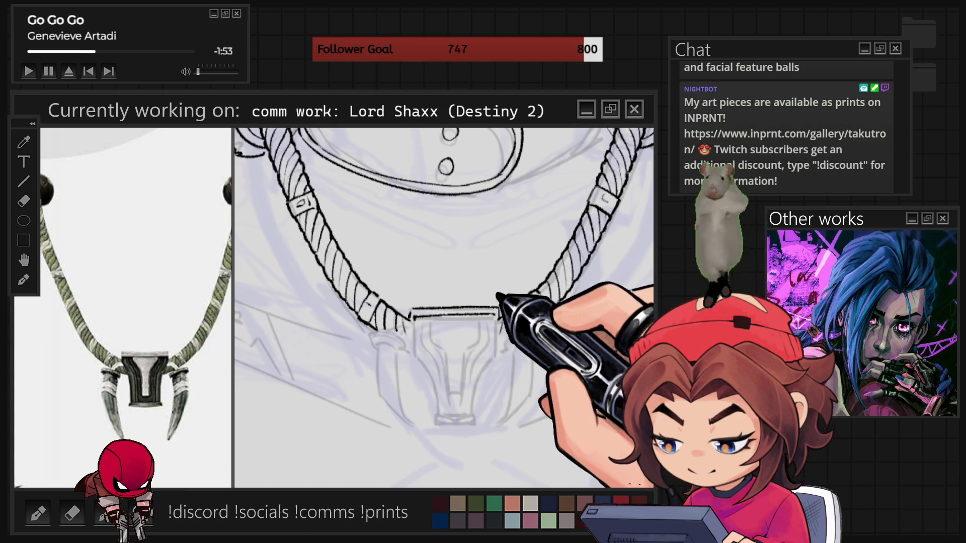
{"action": "left_click_drag", "start_coordinate": [473, 385], "coordinate": [624, 334]}
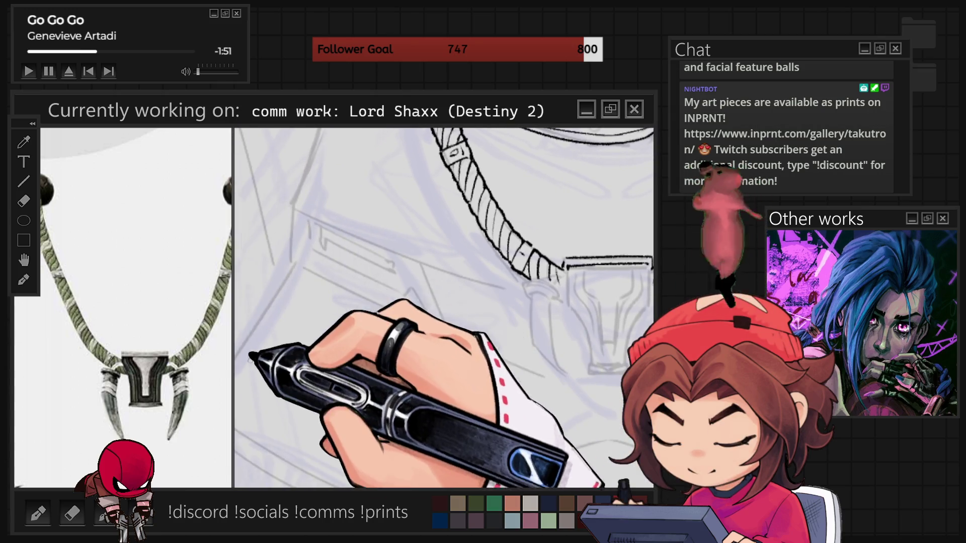
{"action": "mouse_move", "coordinate": [314, 329]}
{"action": "left_mouse_down"}
{"action": "mouse_move", "coordinate": [330, 358]}
{"action": "mouse_move", "coordinate": [406, 274]}
{"action": "mouse_move", "coordinate": [428, 318]}
{"action": "mouse_move", "coordinate": [390, 361]}
{"action": "left_mouse_up"}
Step: Turn the doodle into a Kirby with two dash eyes, detail marks and two stubby feet
{"action": "left_click", "coordinate": [345, 316]}
{"action": "left_click", "coordinate": [410, 302]}
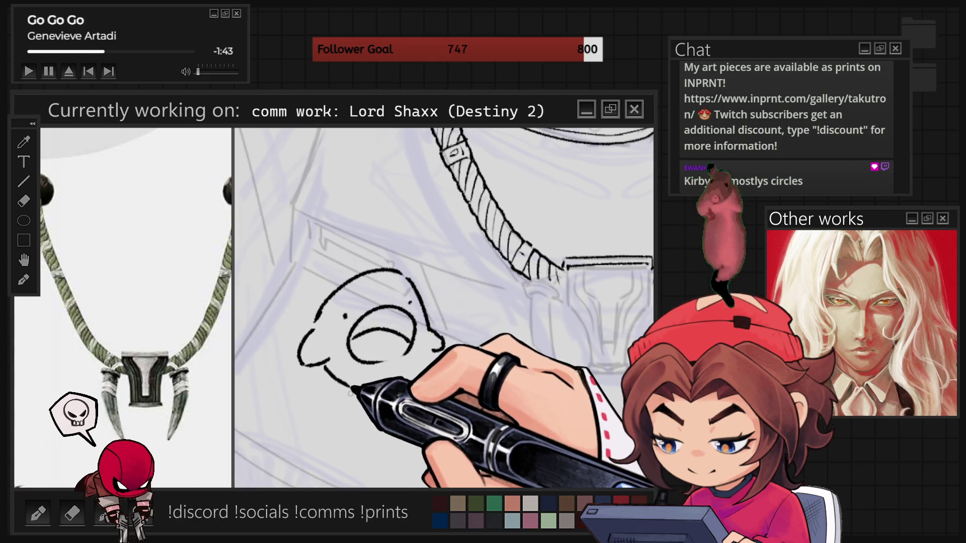
{"action": "mouse_move", "coordinate": [365, 378]}
{"action": "left_mouse_down"}
{"action": "mouse_move", "coordinate": [327, 395]}
{"action": "mouse_move", "coordinate": [327, 406]}
{"action": "mouse_move", "coordinate": [375, 392]}
{"action": "left_mouse_up"}
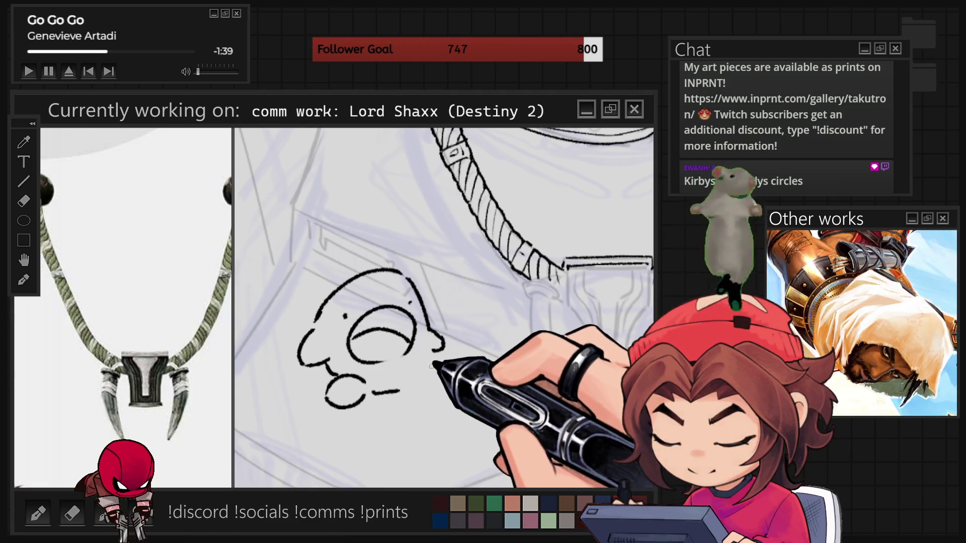
{"action": "left_click_drag", "start_coordinate": [434, 352], "coordinate": [425, 371]}
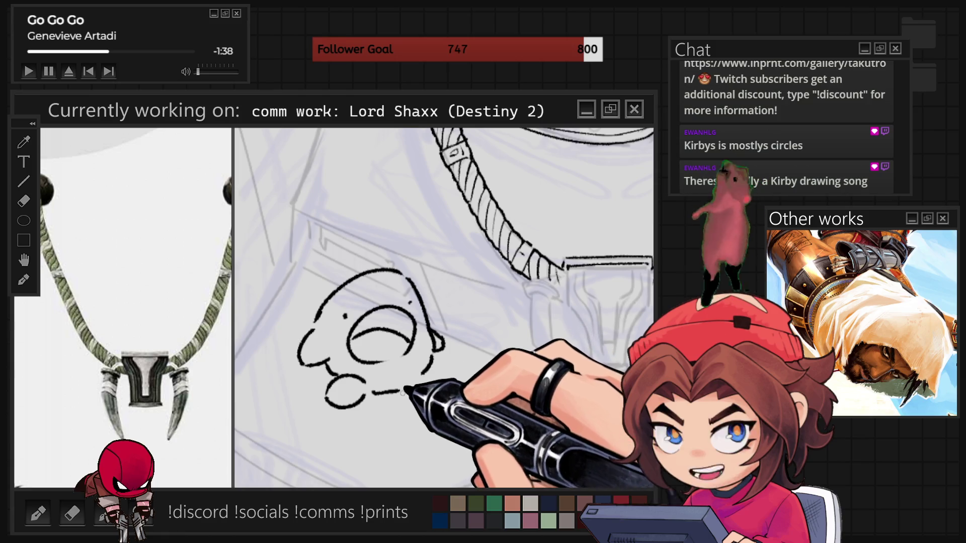
{"action": "left_click_drag", "start_coordinate": [345, 302], "coordinate": [346, 318]}
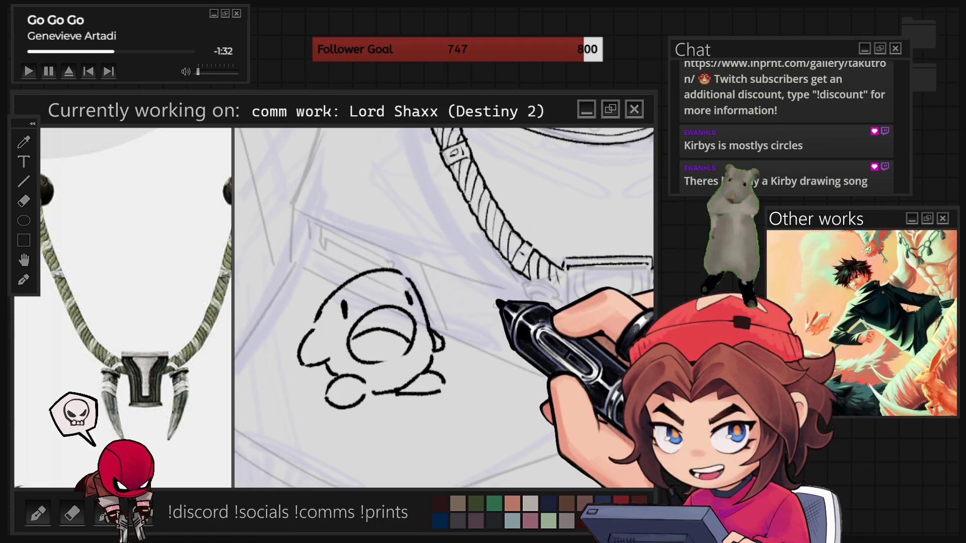
{"action": "key", "text": "-"}
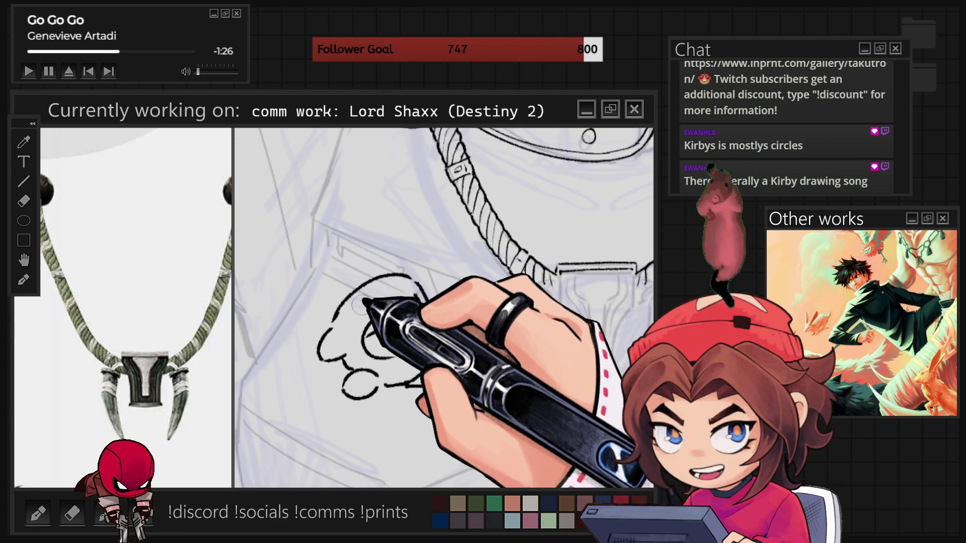
{"action": "left_click_drag", "start_coordinate": [380, 294], "coordinate": [407, 301]}
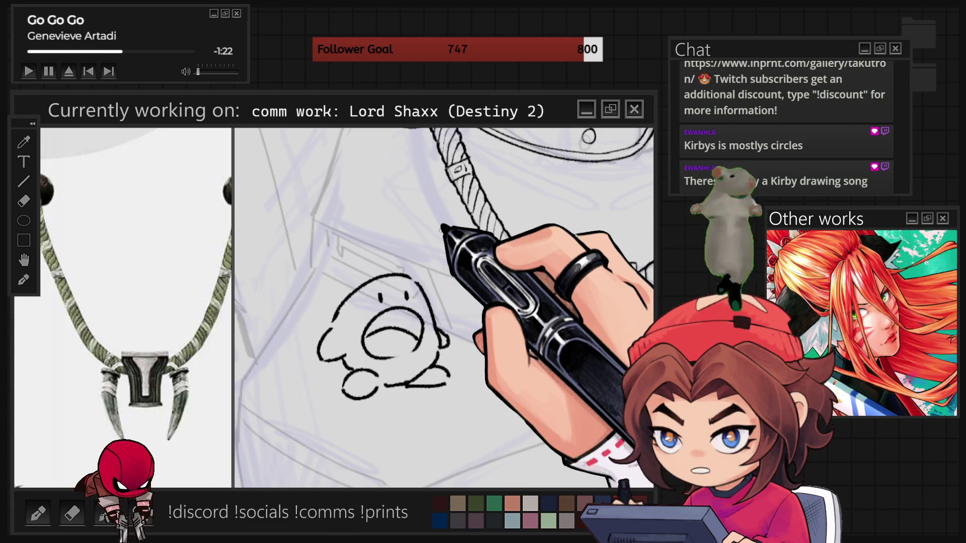
{"action": "scroll", "coordinate": [489, 336], "scroll_direction": "up", "scroll_amount": 1}
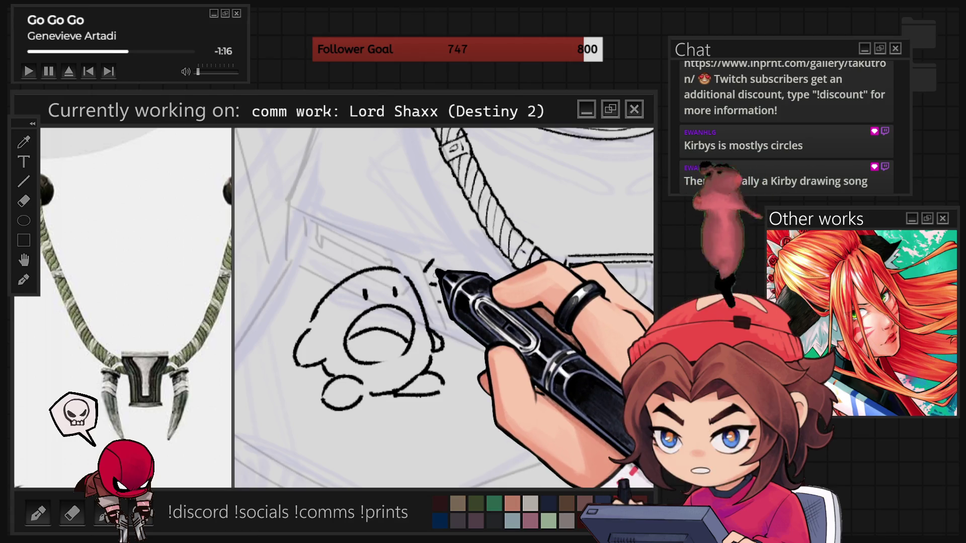
{"action": "scroll", "coordinate": [441, 211], "scroll_direction": "down", "scroll_amount": 2}
Step: Erase both halves of the Kirby doodle from the canvas
{"action": "scroll", "coordinate": [366, 363], "scroll_direction": "down", "scroll_amount": 2}
{"action": "scroll", "coordinate": [362, 355], "scroll_direction": "up", "scroll_amount": 2}
{"action": "left_click_drag", "start_coordinate": [363, 305], "coordinate": [347, 401]}
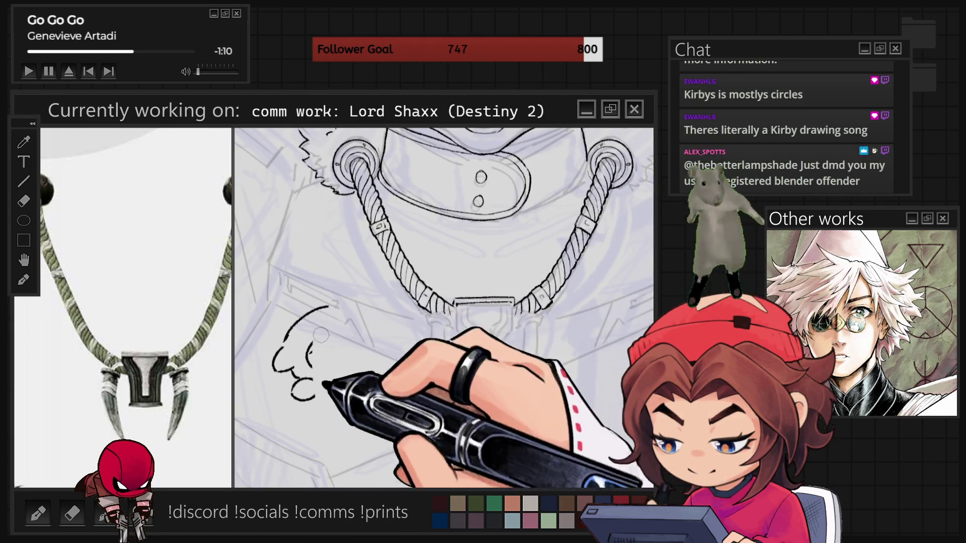
{"action": "mouse_move", "coordinate": [310, 313]}
{"action": "left_mouse_down"}
{"action": "mouse_move", "coordinate": [272, 302]}
{"action": "mouse_move", "coordinate": [280, 324]}
{"action": "mouse_move", "coordinate": [271, 384]}
{"action": "left_mouse_up"}
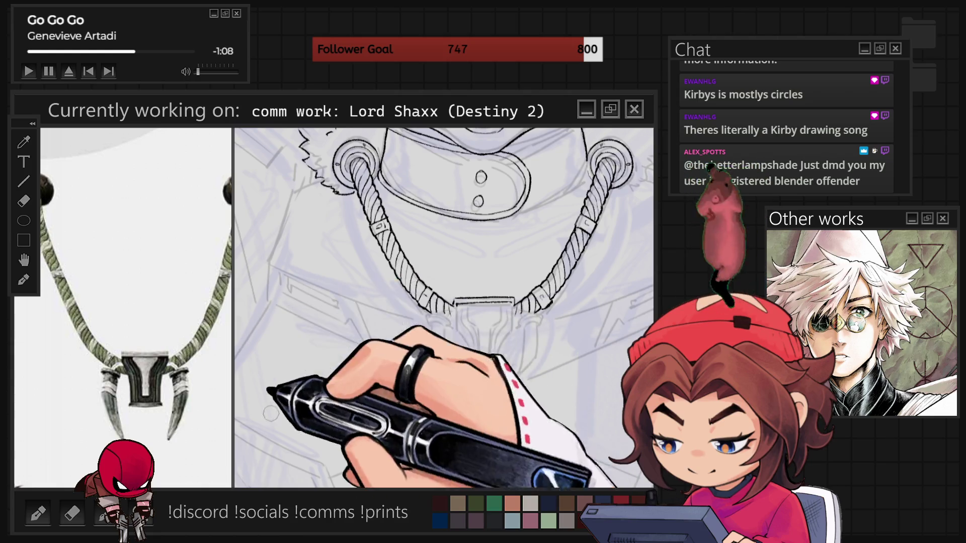
{"action": "scroll", "coordinate": [425, 411], "scroll_direction": "up", "scroll_amount": 2}
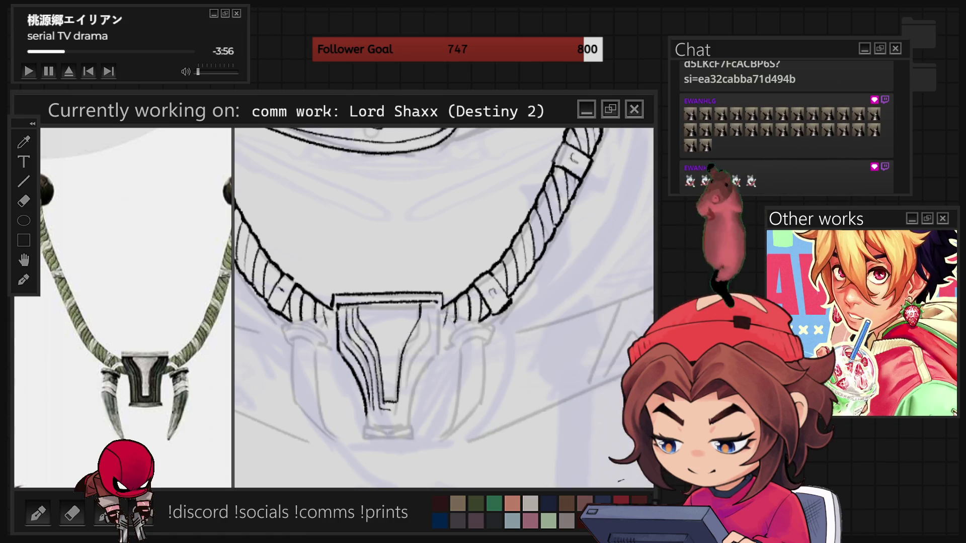
Step: Tilt, level and re-tilt the canvas to angle the pendant clasp for inking
{"action": "left_click_drag", "start_coordinate": [524, 282], "coordinate": [571, 255]}
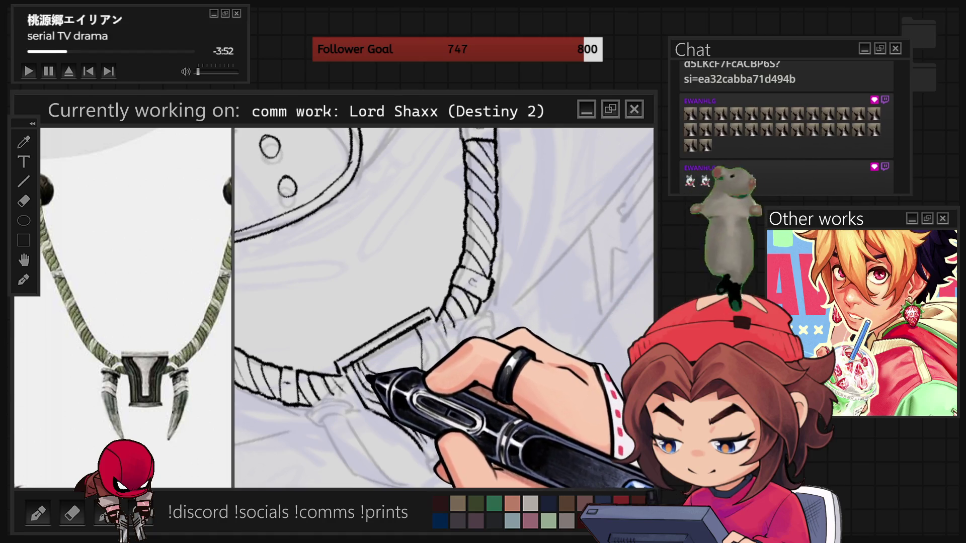
{"action": "key", "text": "Home"}
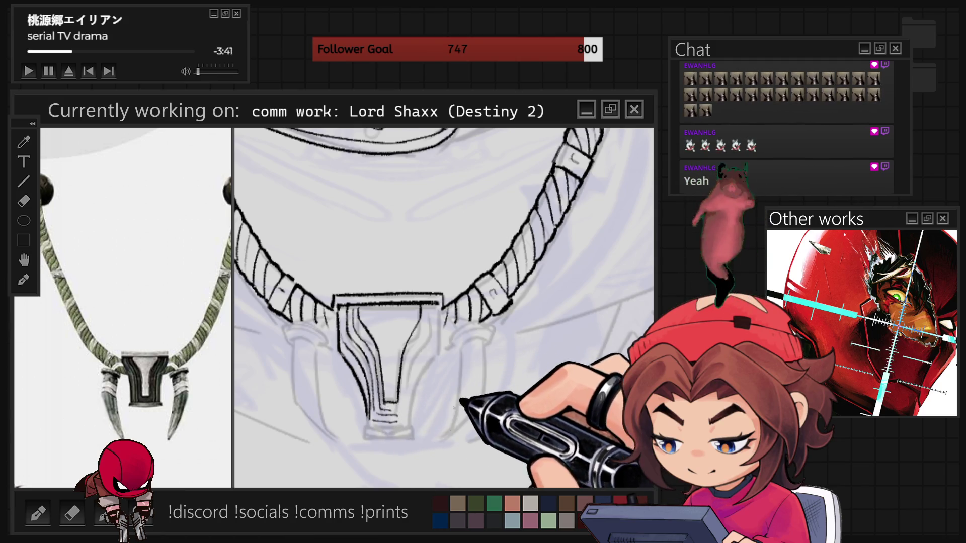
{"action": "key", "text": "^"}
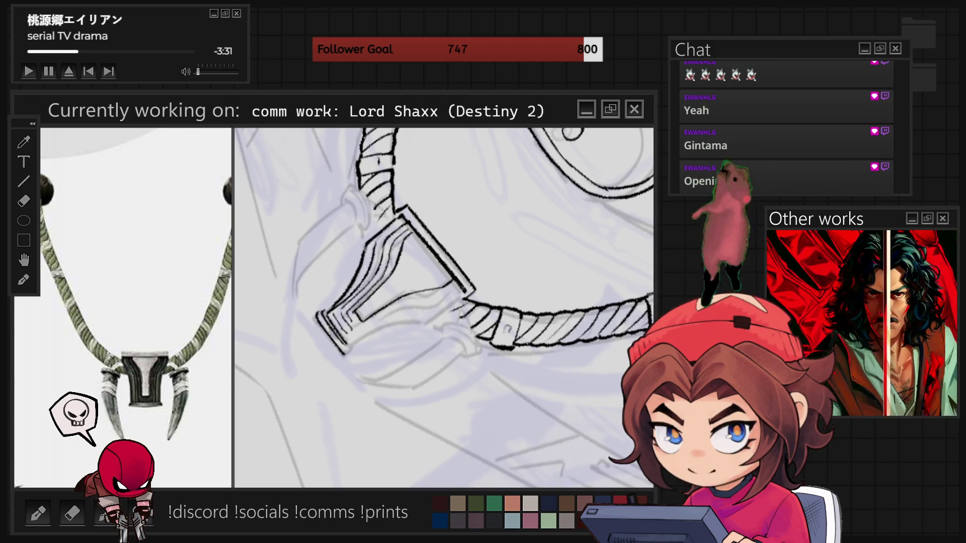
Step: Return the canvas view to upright
{"action": "key", "text": "5"}
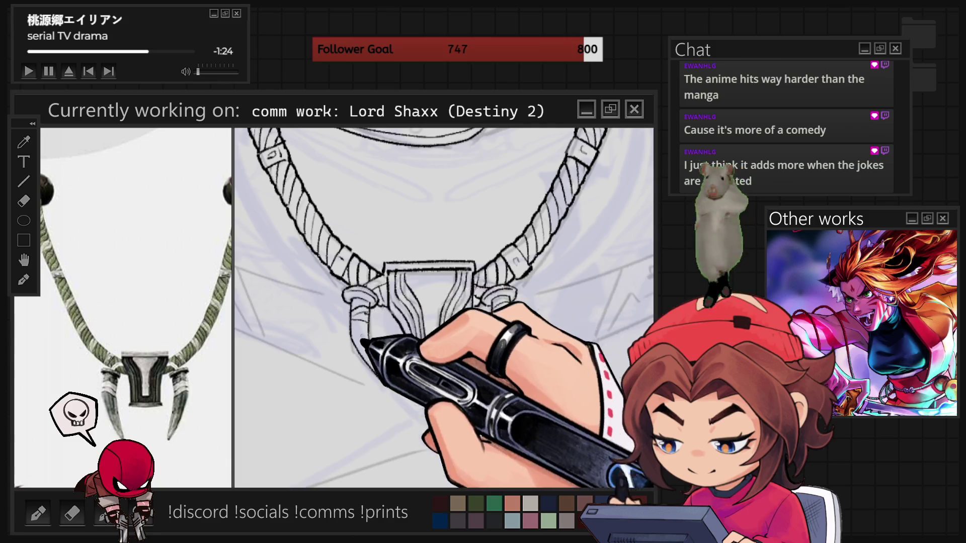
Step: Zoom in and out around the pendant where the two ropes meet
{"action": "scroll", "coordinate": [444, 307], "scroll_direction": "down", "scroll_amount": 5}
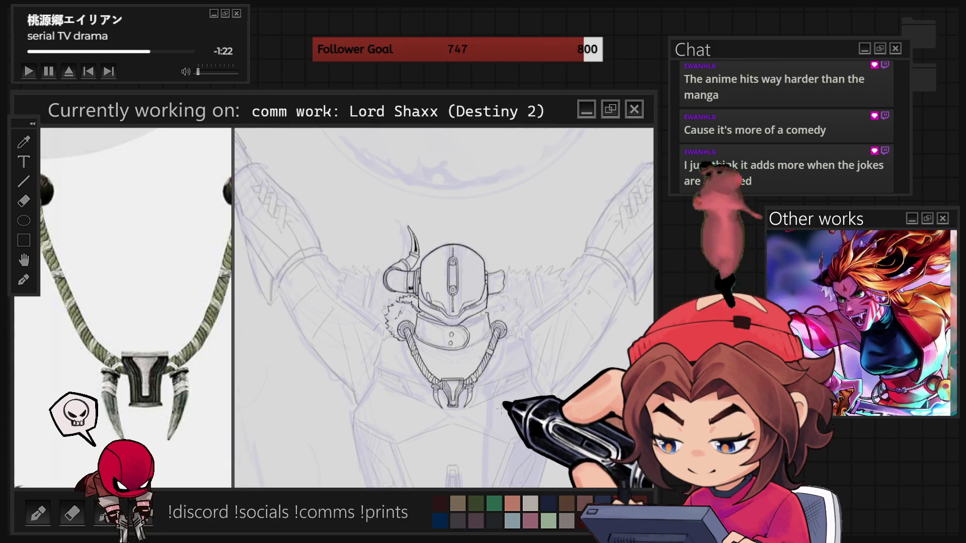
{"action": "scroll", "coordinate": [505, 417], "scroll_direction": "up", "scroll_amount": 3}
{"action": "scroll", "coordinate": [124, 307], "scroll_direction": "down", "scroll_amount": 3}
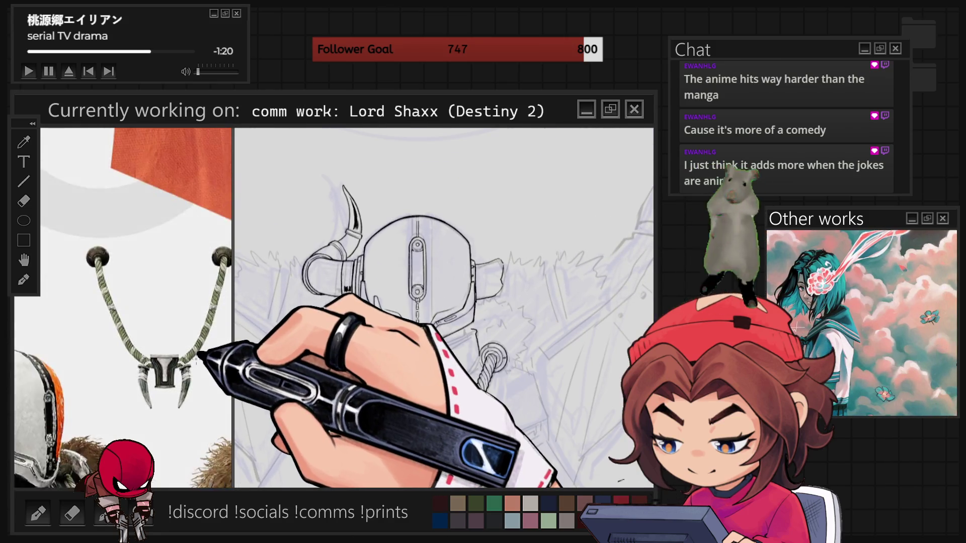
{"action": "scroll", "coordinate": [141, 359], "scroll_direction": "up", "scroll_amount": 3}
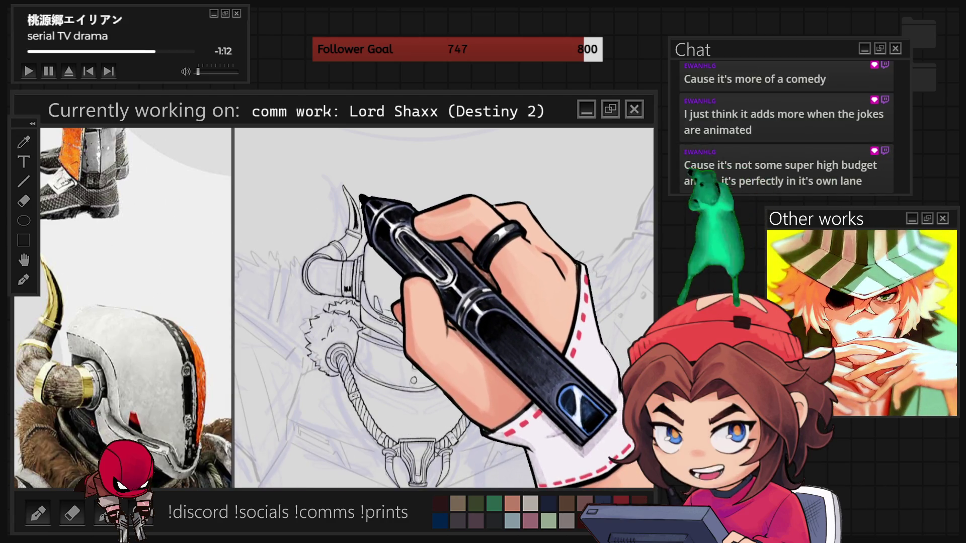
{"action": "scroll", "coordinate": [351, 223], "scroll_direction": "up", "scroll_amount": 3}
{"action": "scroll", "coordinate": [340, 255], "scroll_direction": "up", "scroll_amount": 1}
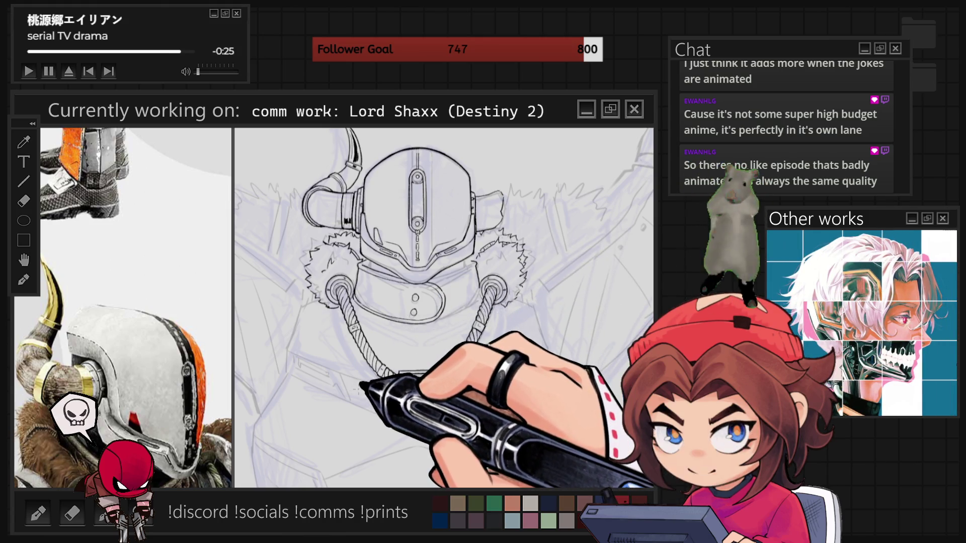
{"action": "scroll", "coordinate": [444, 308], "scroll_direction": "up", "scroll_amount": 3}
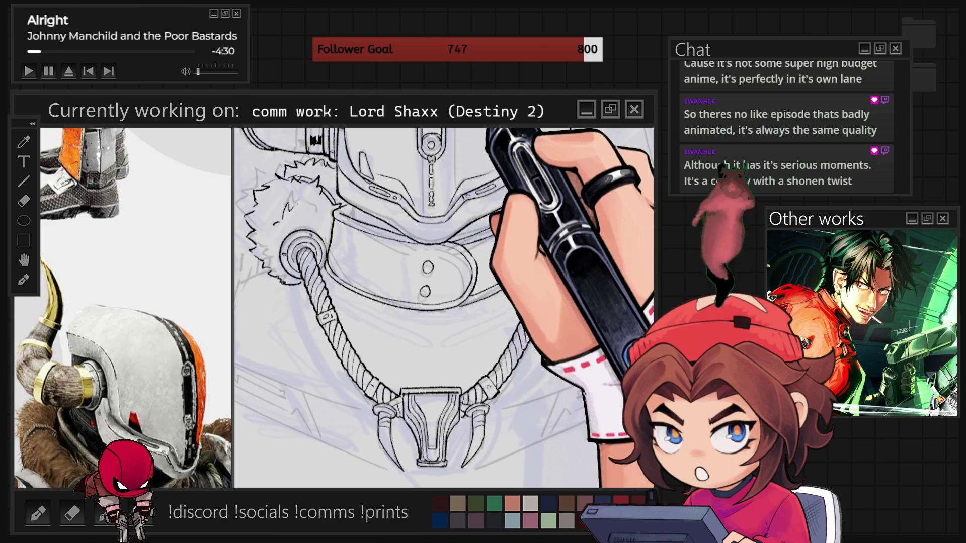
{"action": "scroll", "coordinate": [438, 212], "scroll_direction": "down", "scroll_amount": 5}
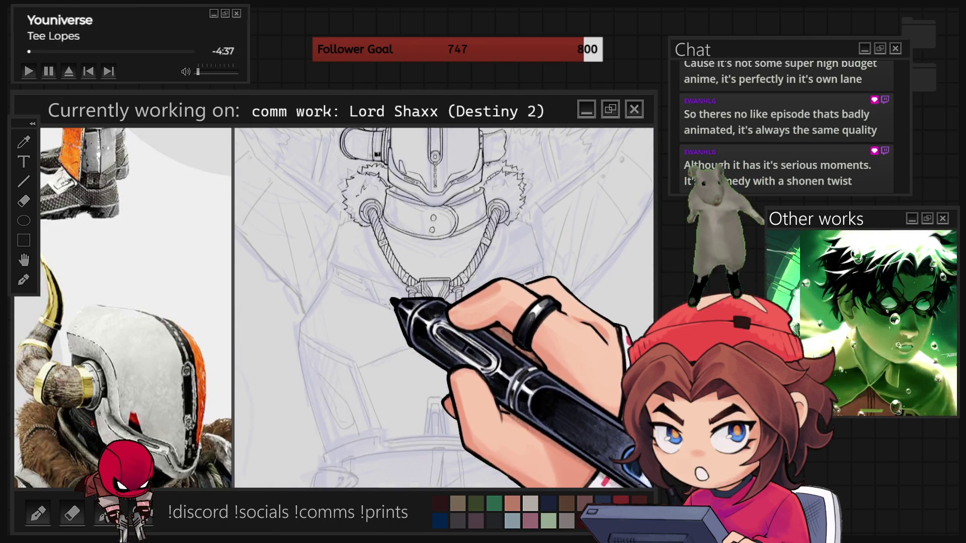
{"action": "scroll", "coordinate": [443, 307], "scroll_direction": "up", "scroll_amount": 3}
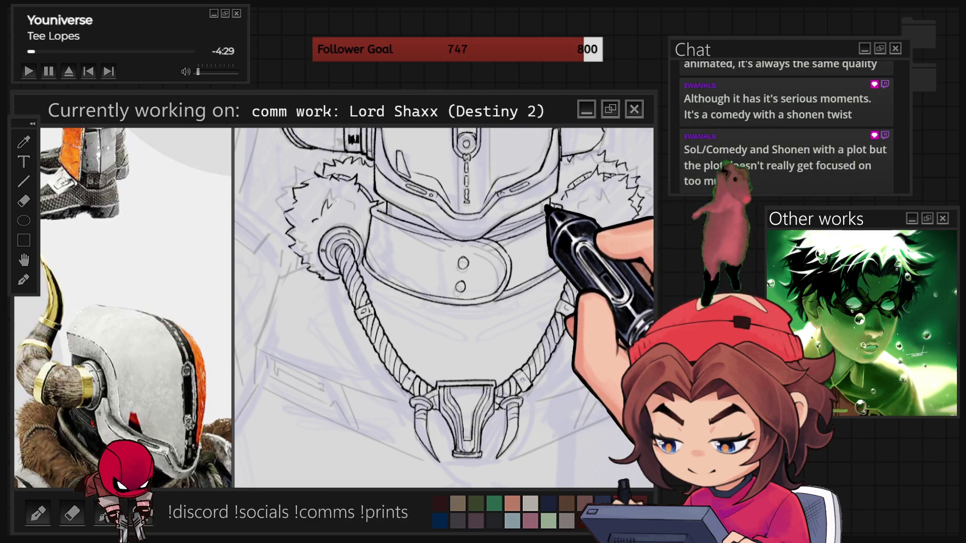
{"action": "left_click_drag", "start_coordinate": [443, 307], "coordinate": [443, 226]}
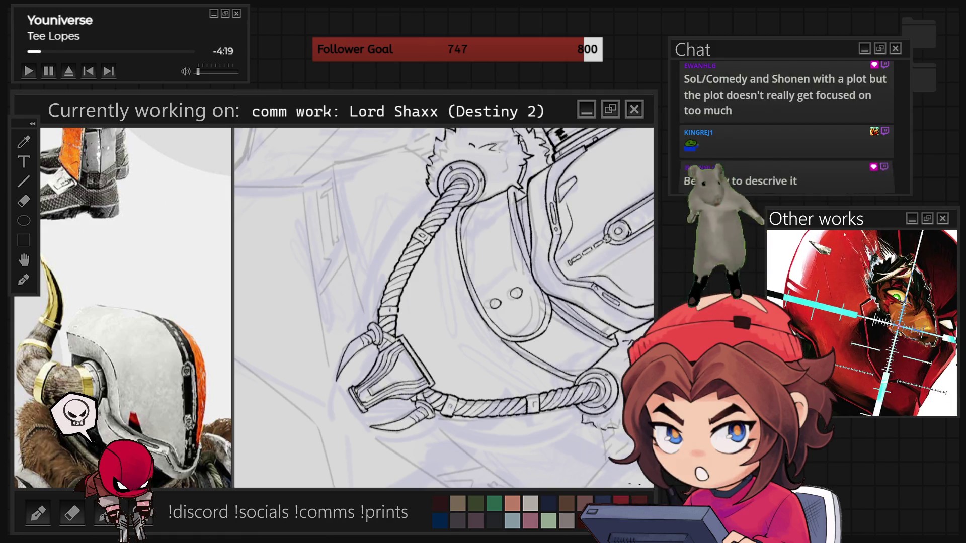
{"action": "key", "text": "5"}
{"action": "scroll", "coordinate": [469, 403], "scroll_direction": "down", "scroll_amount": 5}
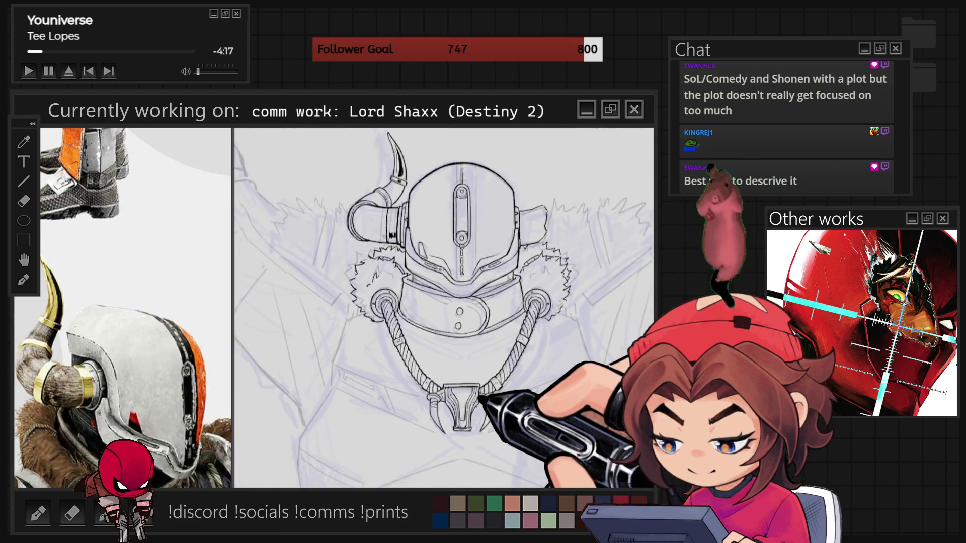
{"action": "scroll", "coordinate": [154, 409], "scroll_direction": "down", "scroll_amount": 3}
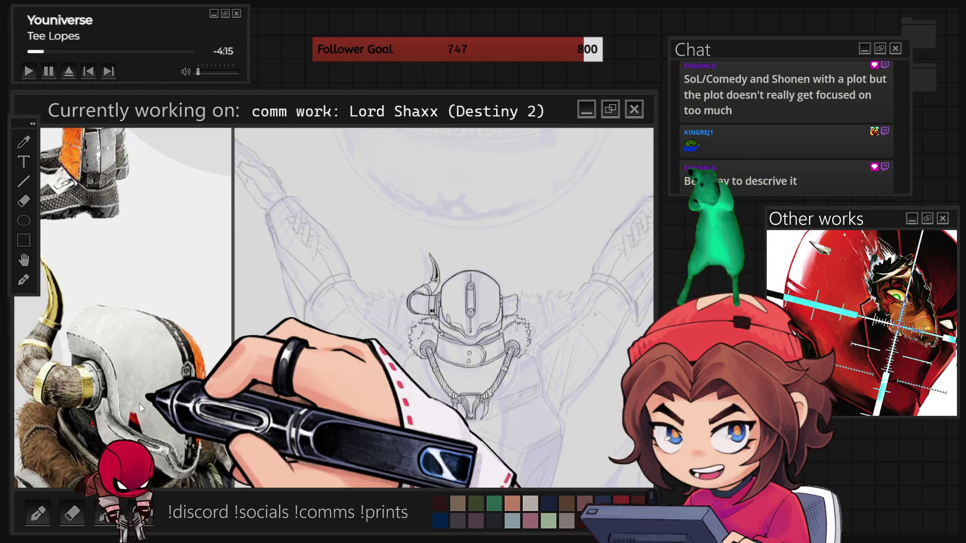
Step: Zoom the reference image from the full LORD SHAXX sheet to the helmet and chest armor
{"action": "scroll", "coordinate": [154, 408], "scroll_direction": "down", "scroll_amount": 4}
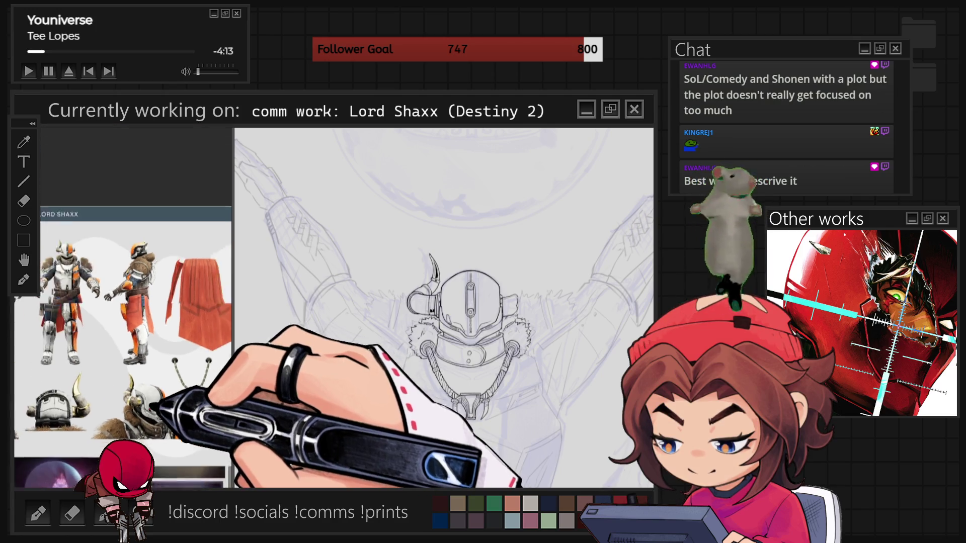
{"action": "scroll", "coordinate": [114, 272], "scroll_direction": "up", "scroll_amount": 3}
{"action": "scroll", "coordinate": [115, 272], "scroll_direction": "up", "scroll_amount": 5}
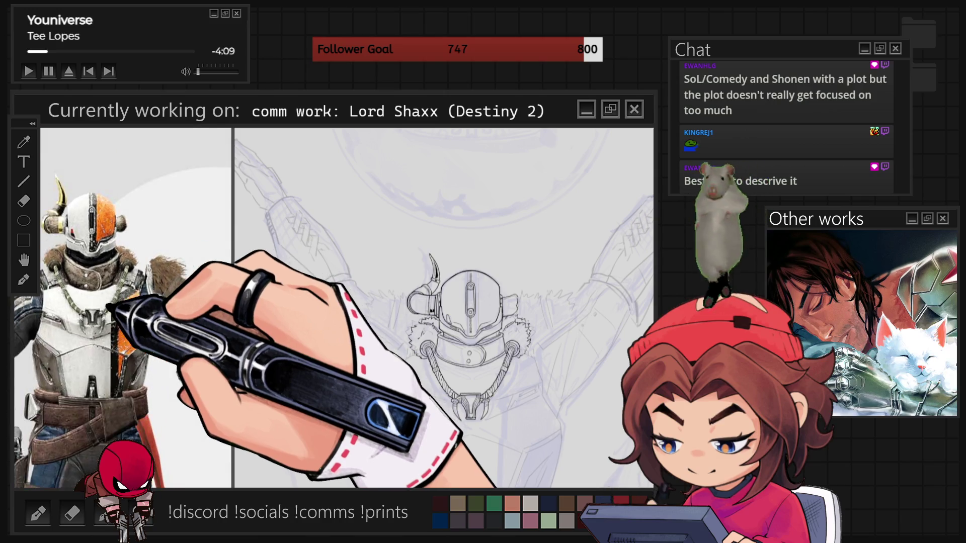
{"action": "scroll", "coordinate": [116, 272], "scroll_direction": "down", "scroll_amount": 5}
{"action": "scroll", "coordinate": [115, 272], "scroll_direction": "up", "scroll_amount": 5}
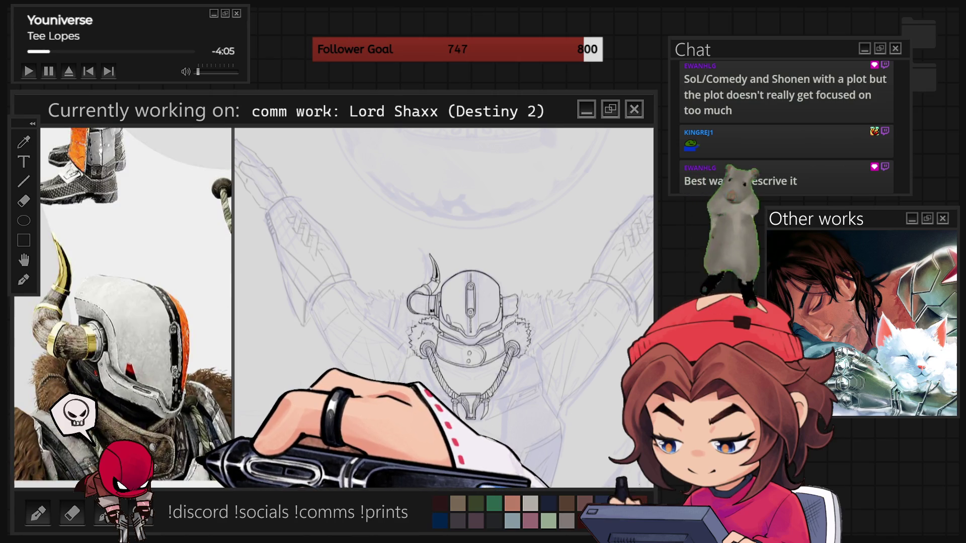
{"action": "scroll", "coordinate": [115, 272], "scroll_direction": "up", "scroll_amount": 3}
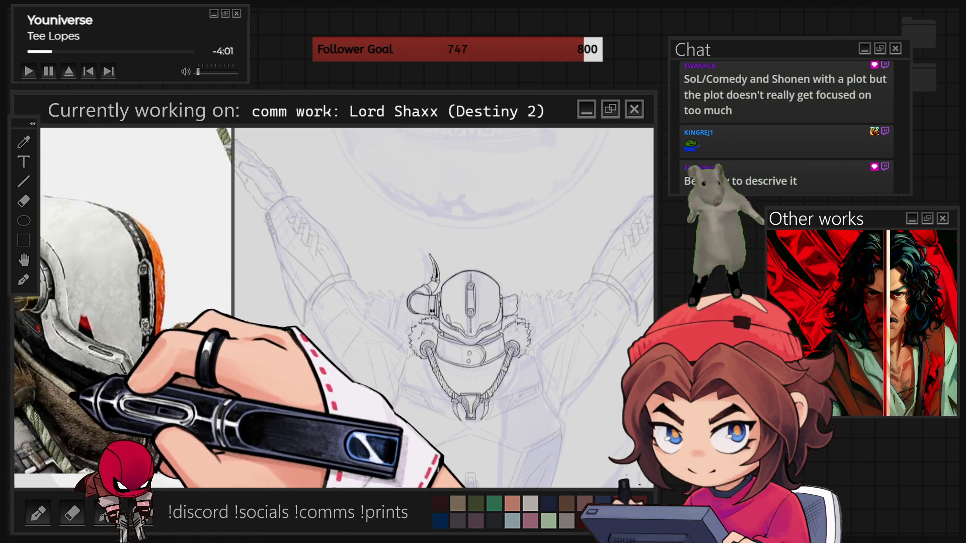
{"action": "scroll", "coordinate": [116, 272], "scroll_direction": "down", "scroll_amount": 8}
{"action": "scroll", "coordinate": [205, 386], "scroll_direction": "up", "scroll_amount": 6}
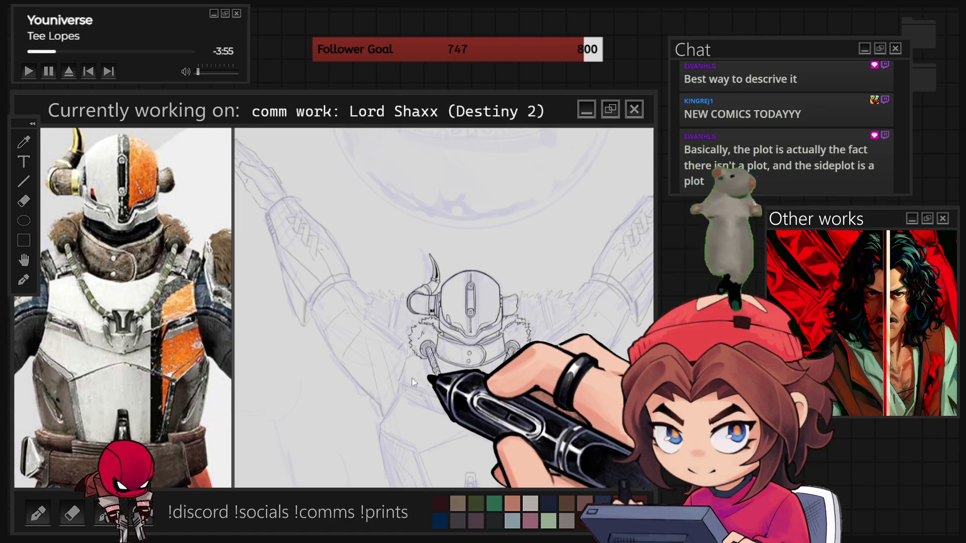
{"action": "scroll", "coordinate": [410, 377], "scroll_direction": "up", "scroll_amount": 2}
{"action": "scroll", "coordinate": [464, 393], "scroll_direction": "up", "scroll_amount": 5}
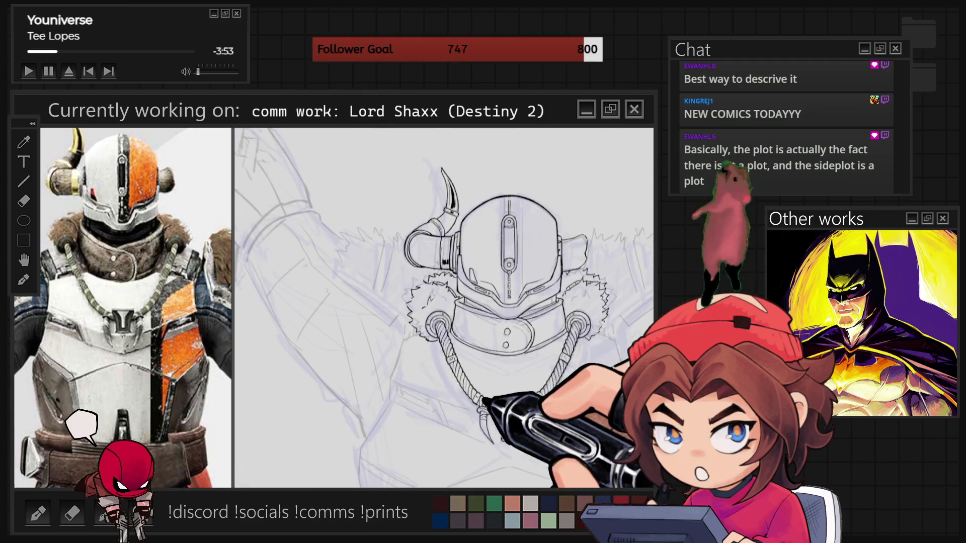
Step: Rotate the canvas, ink a black line along the collar rope, then return the view upright
{"action": "key", "text": "r"}
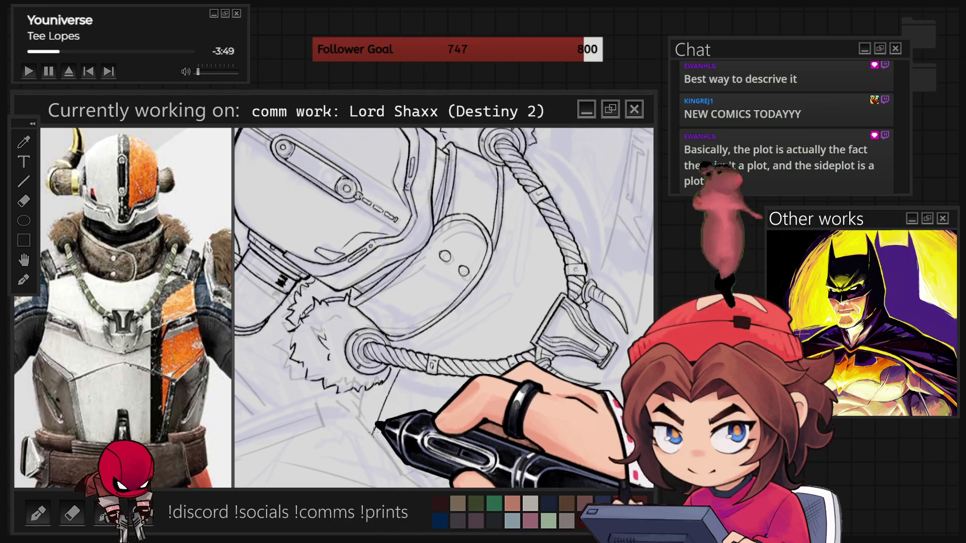
{"action": "left_click_drag", "start_coordinate": [389, 381], "coordinate": [373, 433]}
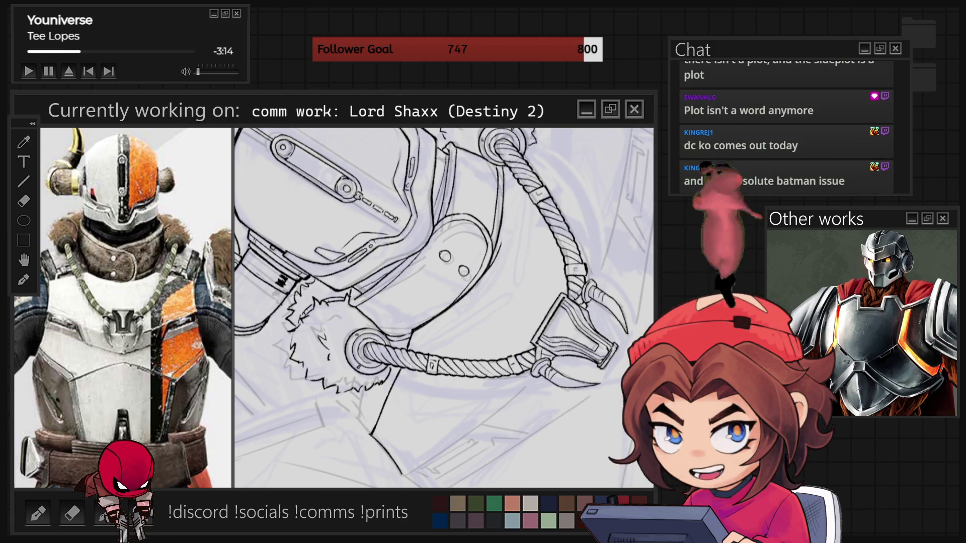
{"action": "key", "text": "ctrl+0"}
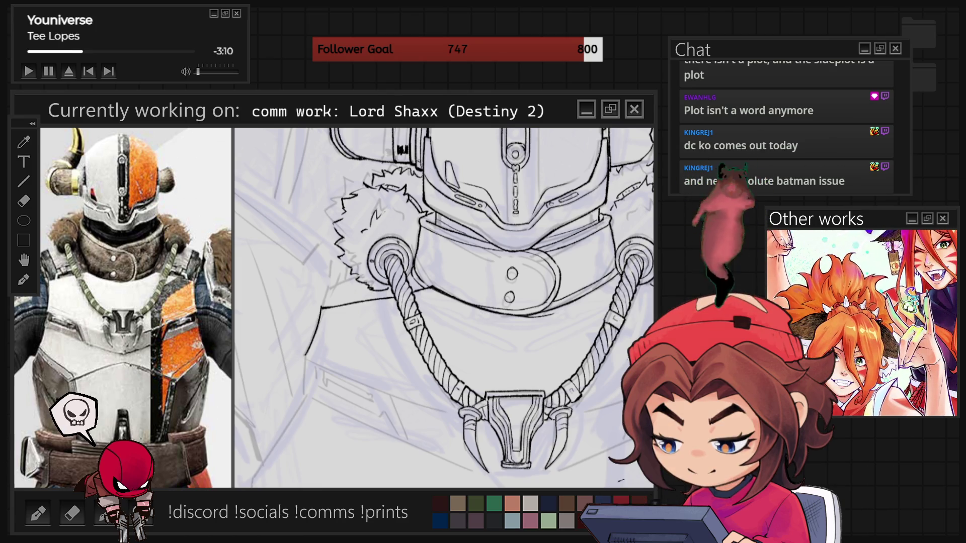
{"action": "scroll", "coordinate": [444, 307], "scroll_direction": "right", "scroll_amount": 3}
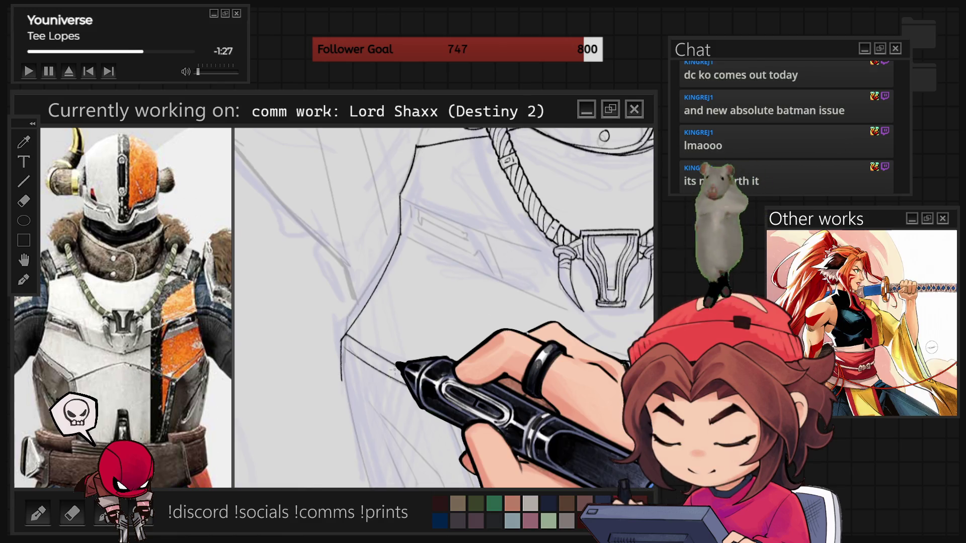
Step: Scroll the canvas up and down to inspect the rope clasp and chest plate area
{"action": "scroll", "coordinate": [444, 307], "scroll_direction": "down", "scroll_amount": 3}
{"action": "scroll", "coordinate": [414, 345], "scroll_direction": "up", "scroll_amount": 5}
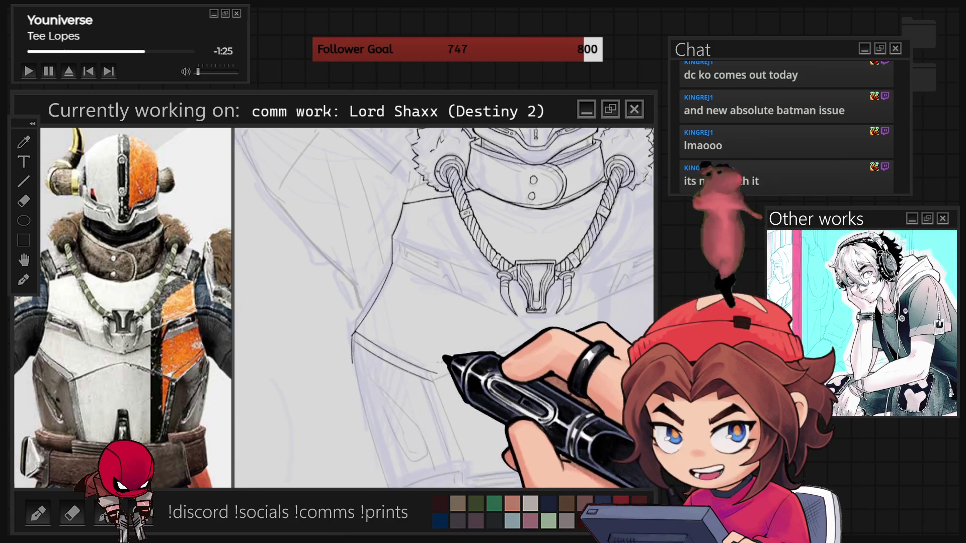
{"action": "scroll", "coordinate": [444, 308], "scroll_direction": "down", "scroll_amount": 3}
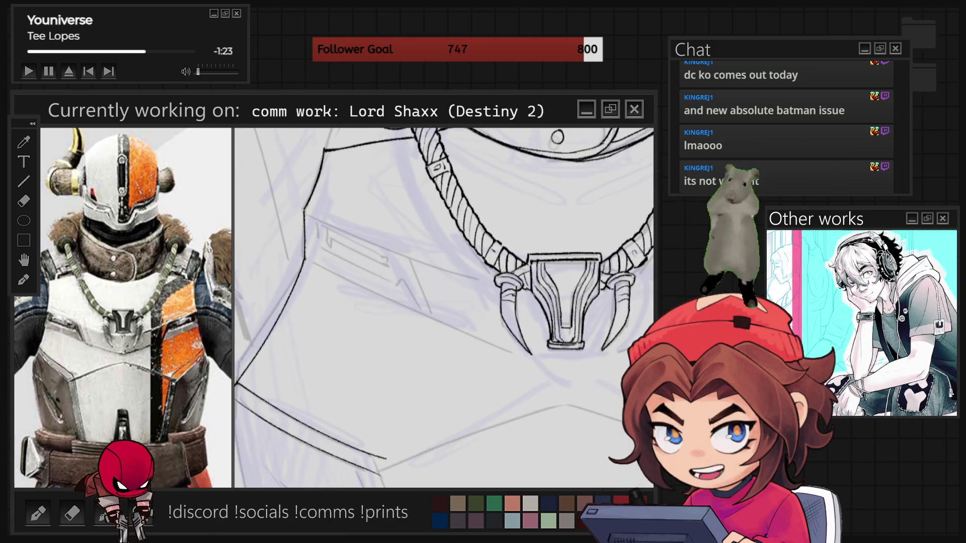
{"action": "scroll", "coordinate": [444, 308], "scroll_direction": "up", "scroll_amount": 4}
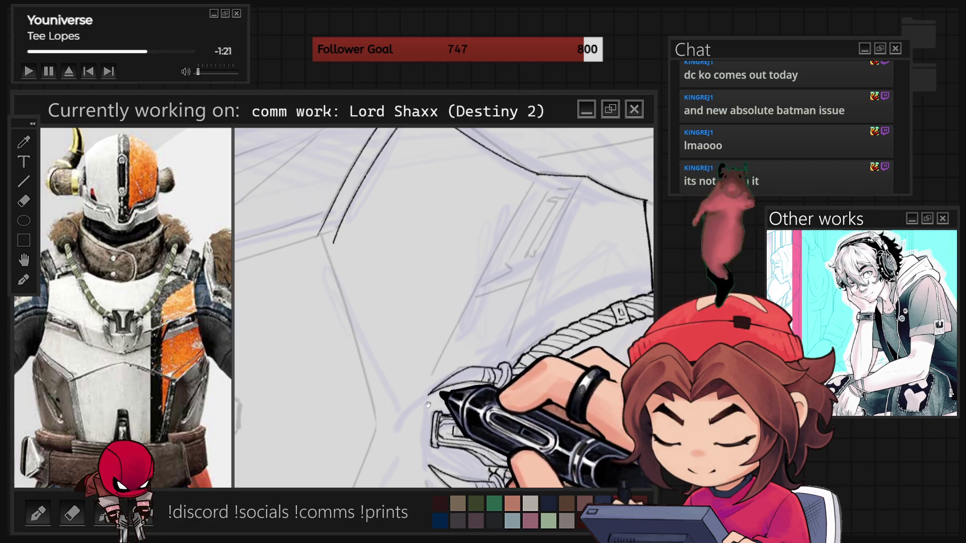
{"action": "scroll", "coordinate": [443, 308], "scroll_direction": "down", "scroll_amount": 3}
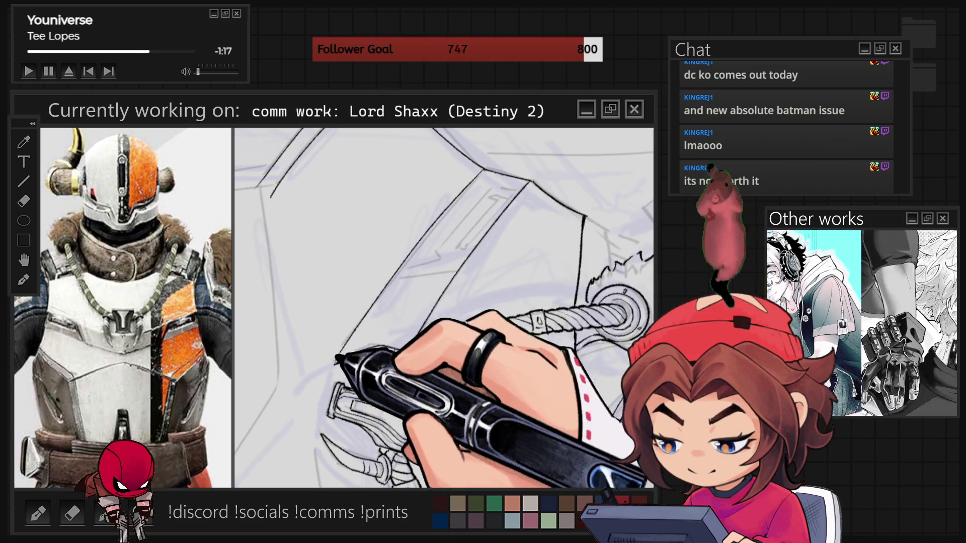
{"action": "scroll", "coordinate": [444, 308], "scroll_direction": "up", "scroll_amount": 3}
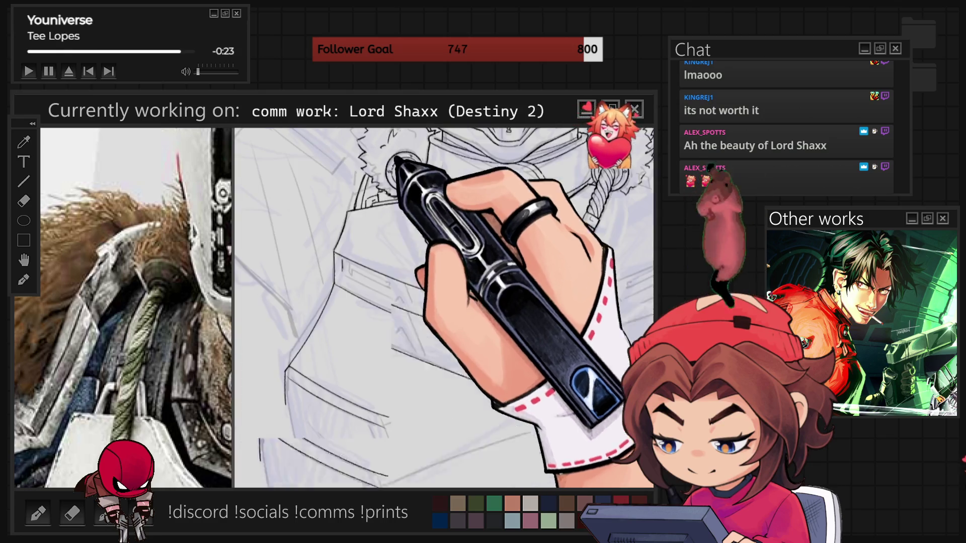
Step: Zoom out to check the whole figure, then zoom back in on the chest and pendant
{"action": "key", "text": "ctrl+minus"}
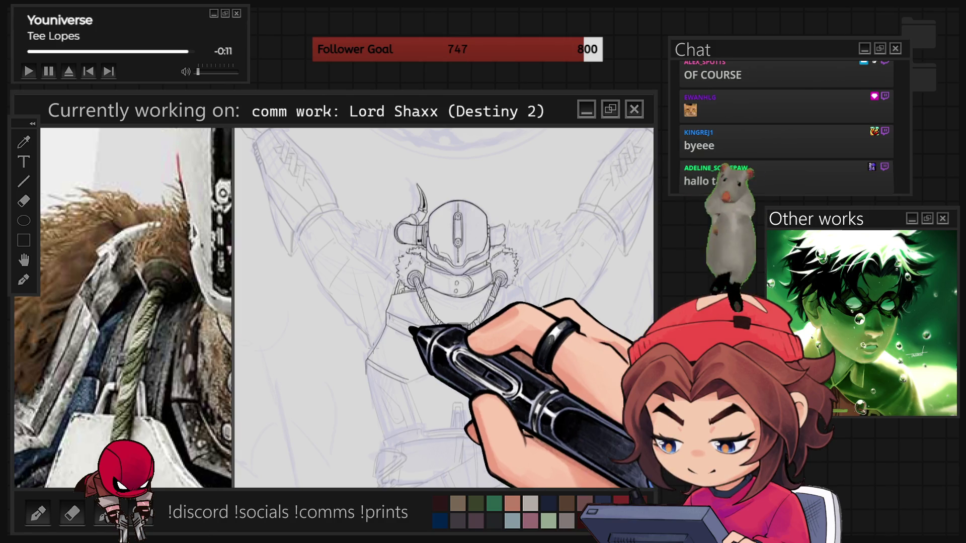
{"action": "key", "text": "ctrl+plus"}
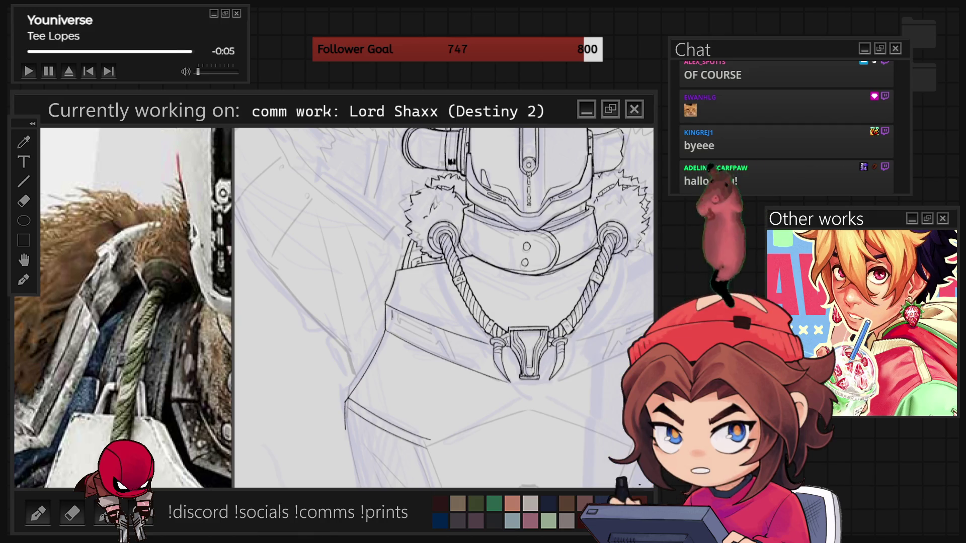
{"action": "scroll", "coordinate": [514, 214], "scroll_direction": "down", "scroll_amount": 5}
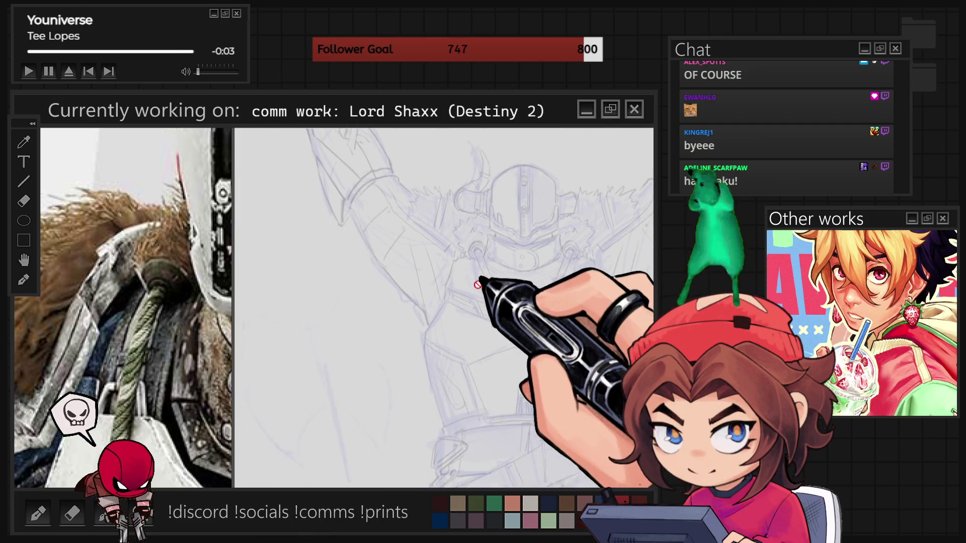
{"action": "scroll", "coordinate": [466, 289], "scroll_direction": "down", "scroll_amount": 3}
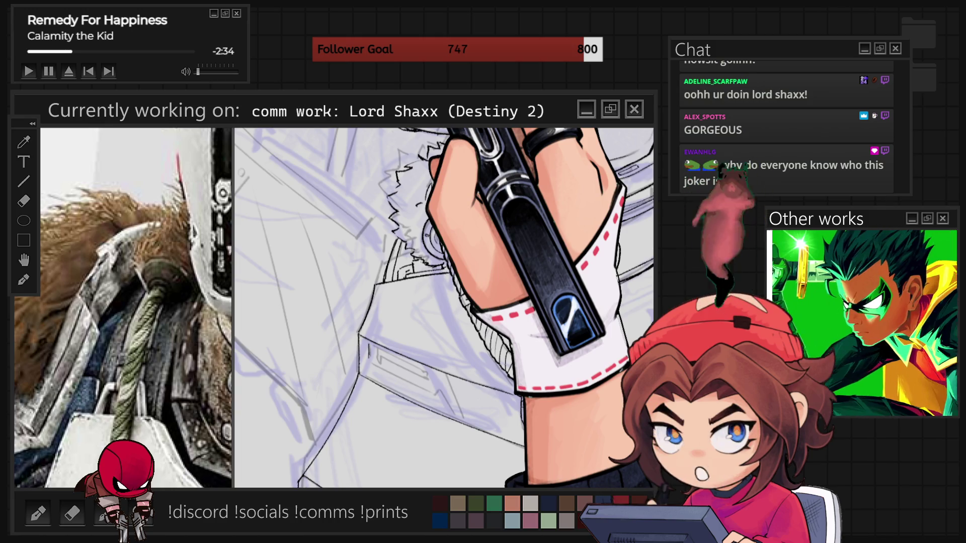
{"action": "scroll", "coordinate": [442, 308], "scroll_direction": "right", "scroll_amount": 10}
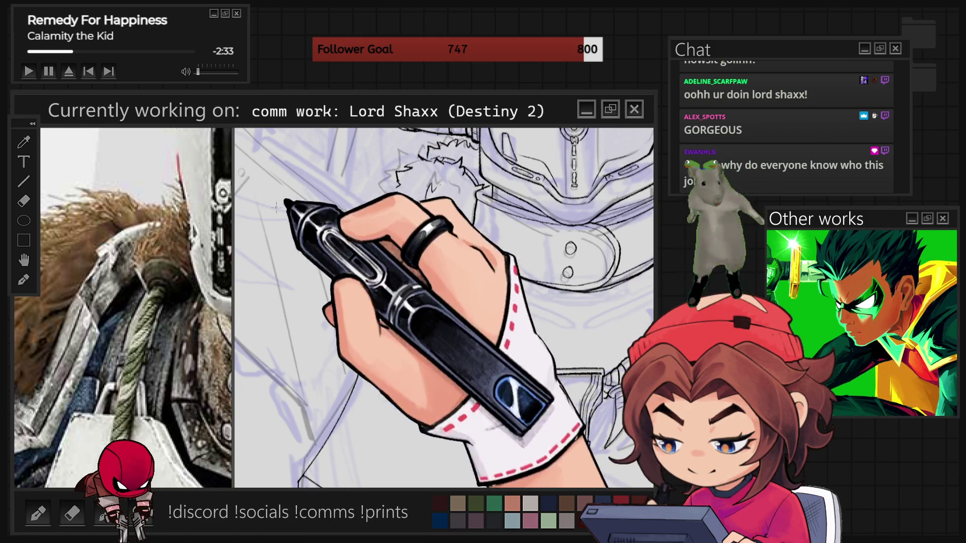